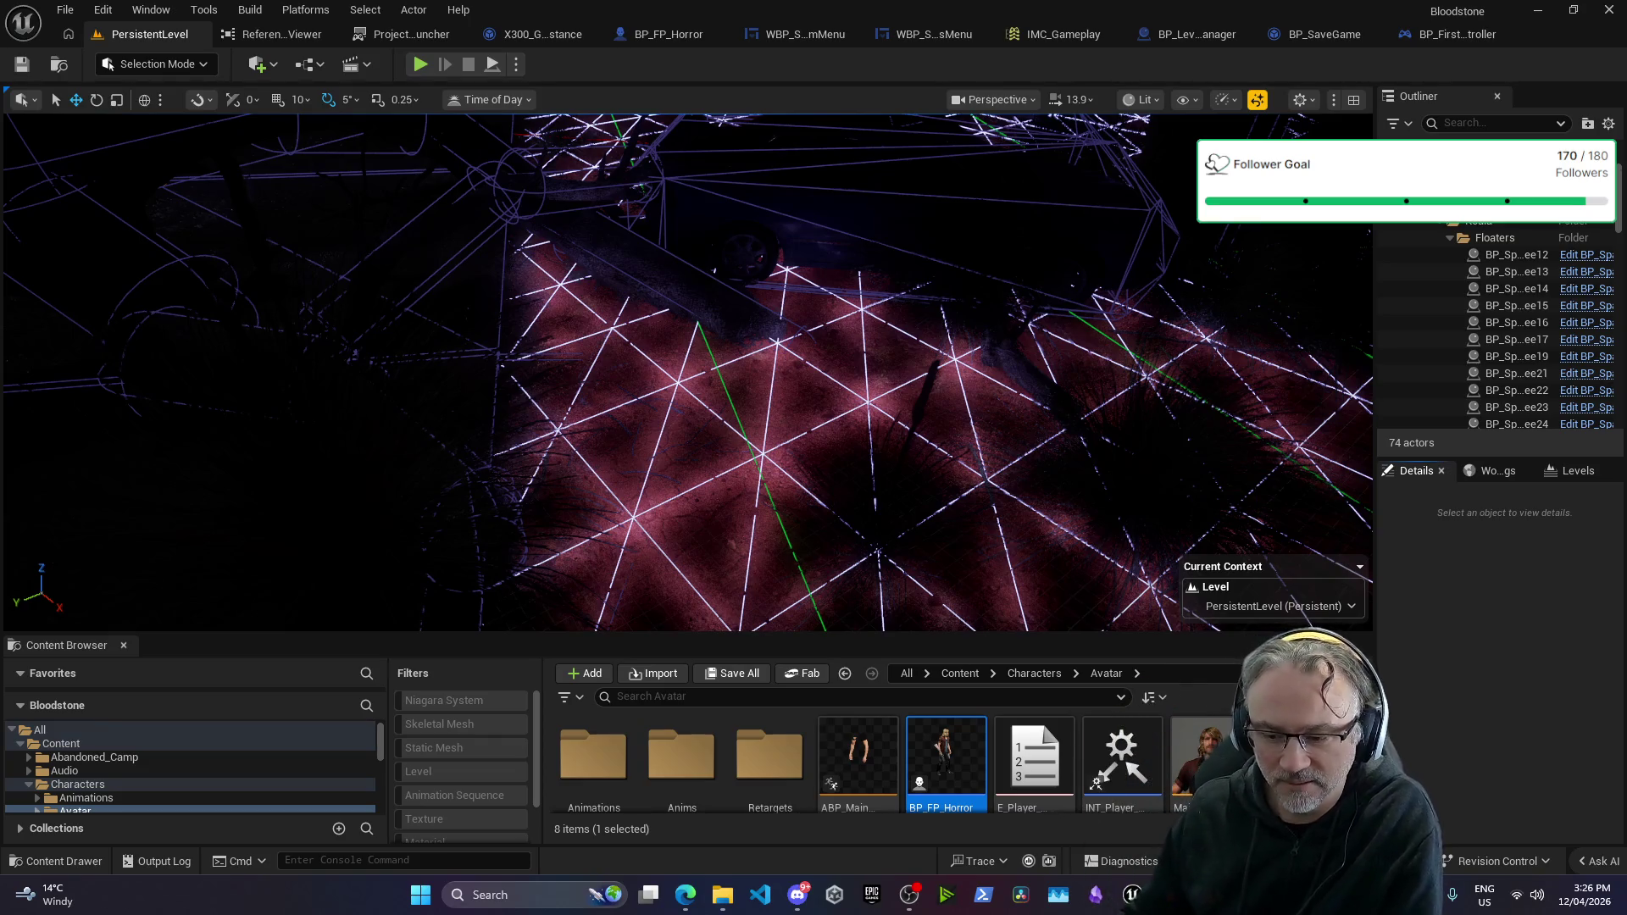
Step: Enlarge Unreal's level viewport by widening it and making it taller
mouse_move(687, 905)
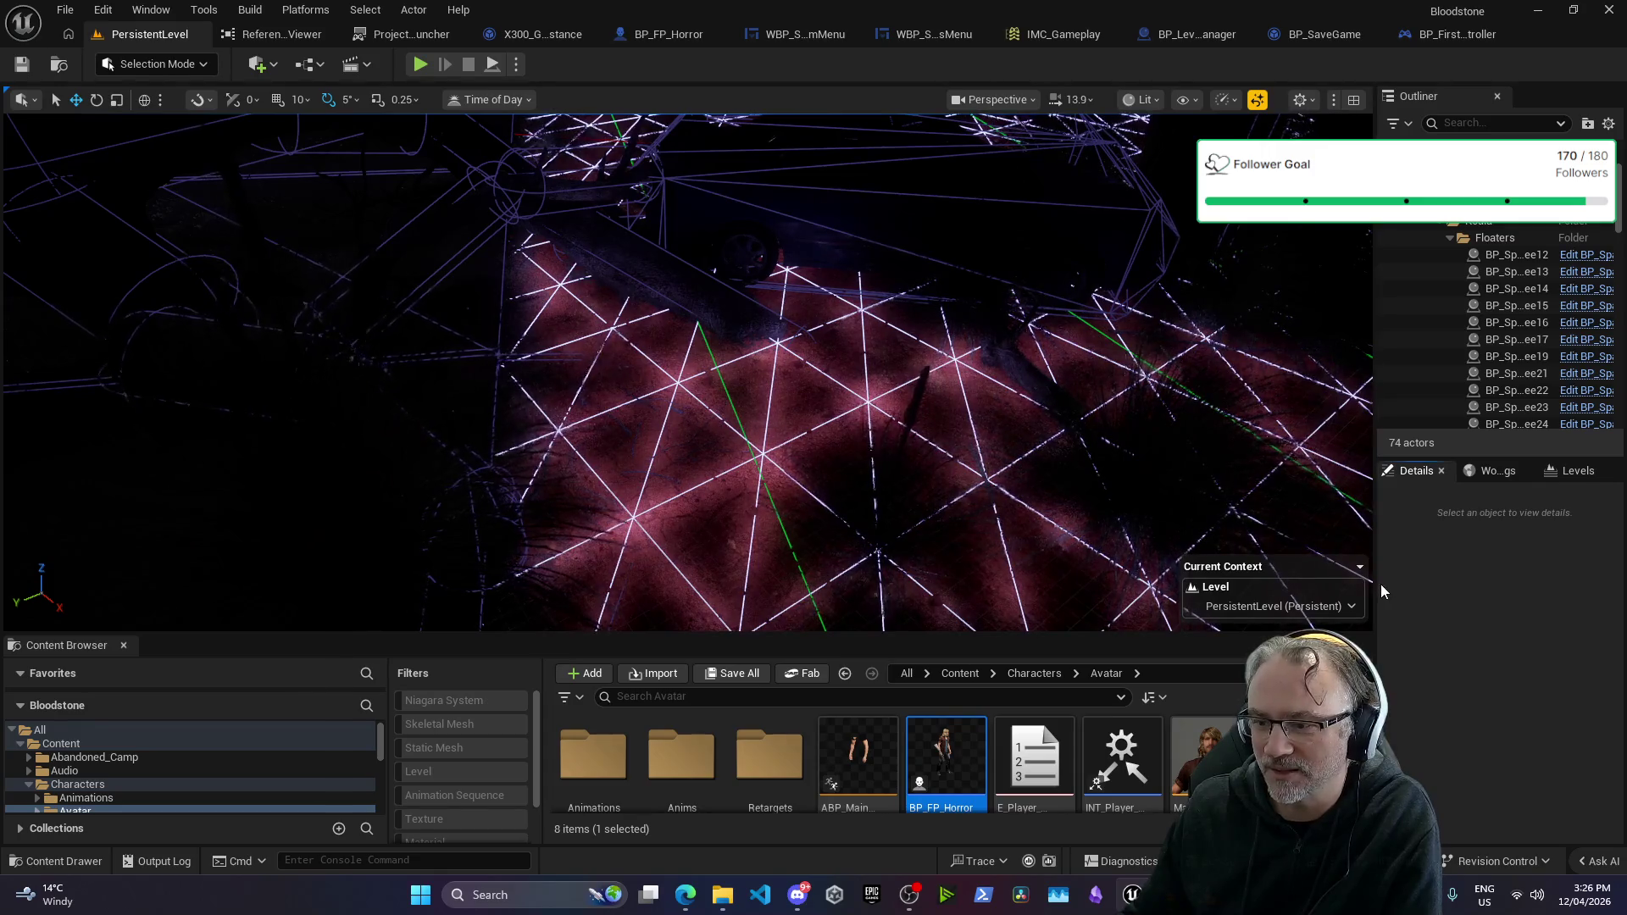
drag(1381, 585, 1413, 585)
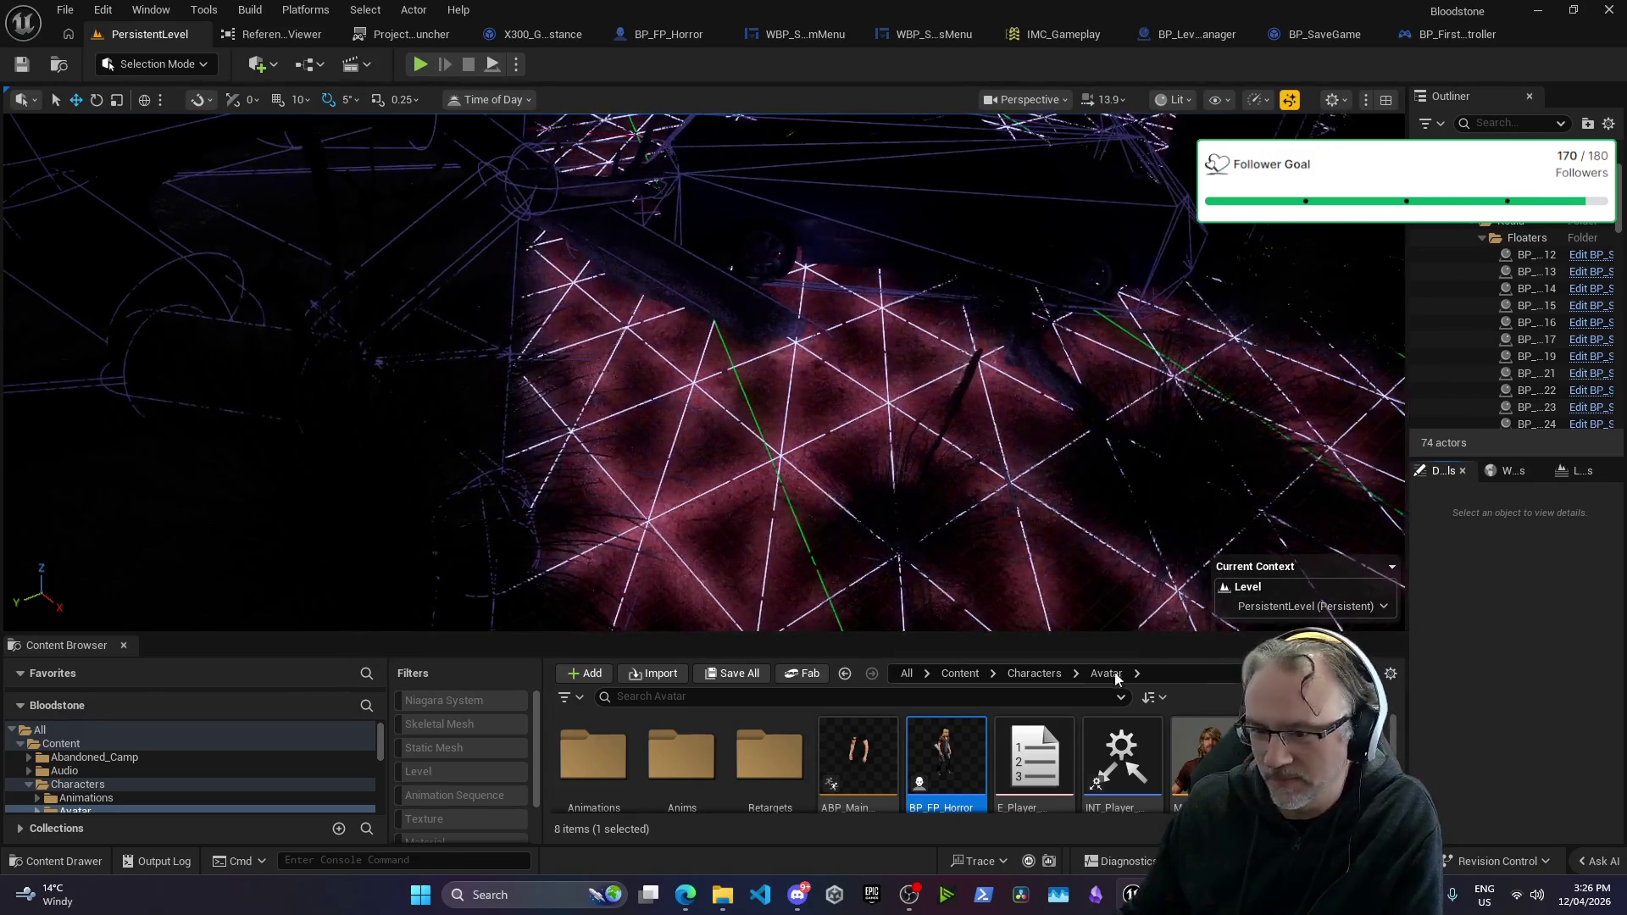
drag(1132, 637, 1131, 739)
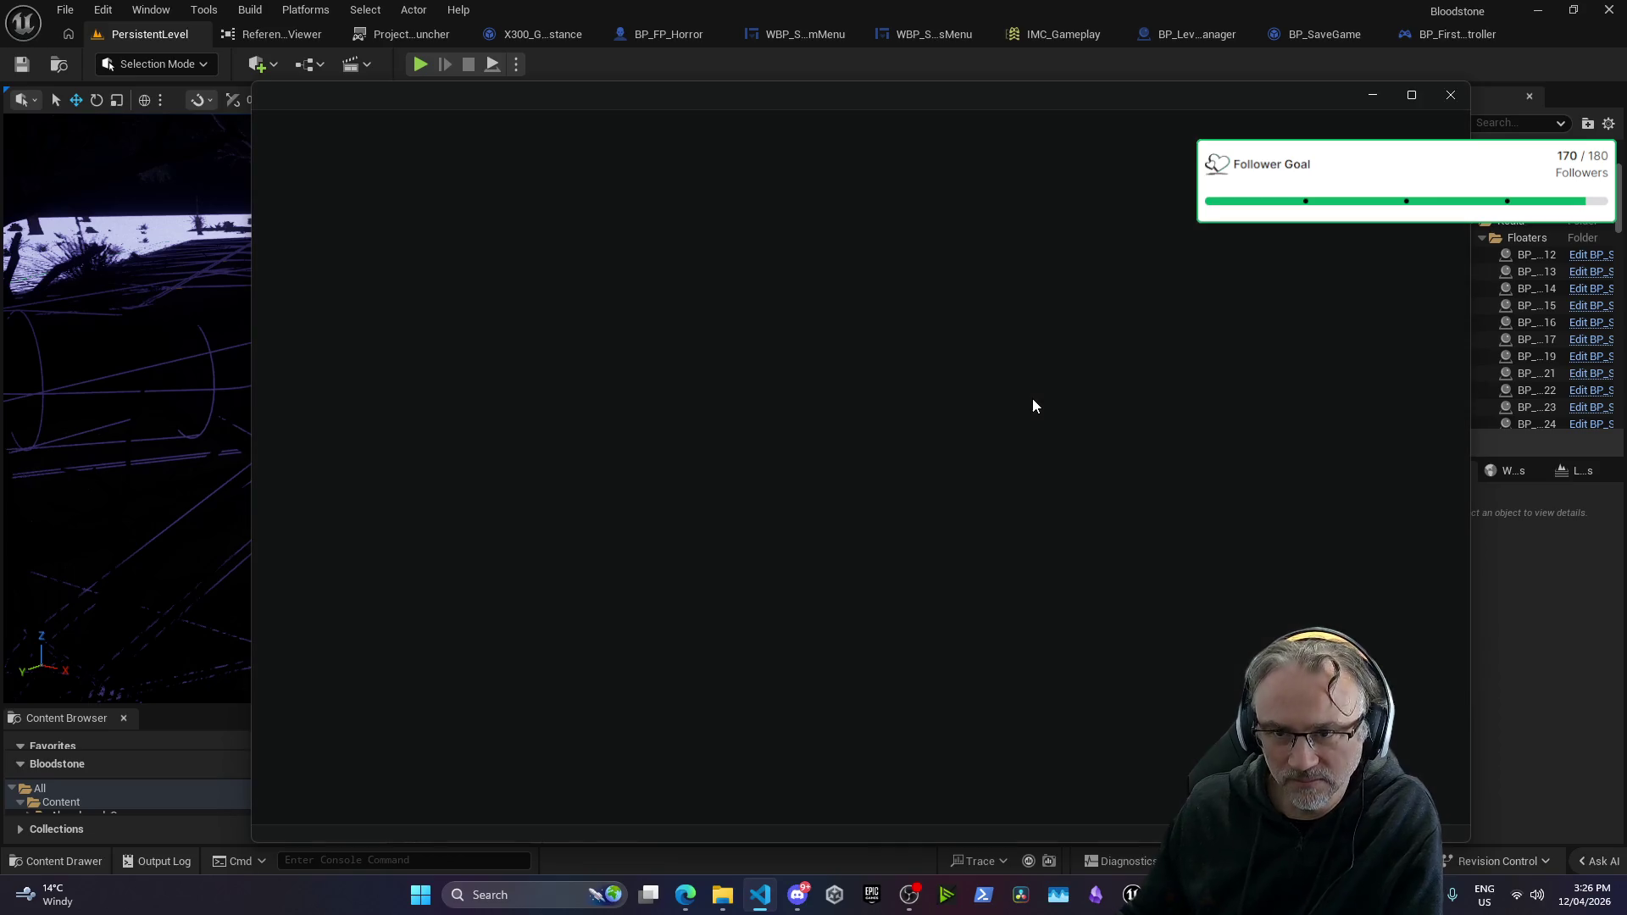
Step: Close the sports-bet VS Code window and bring up VS Code's recent folders list
click(1451, 95)
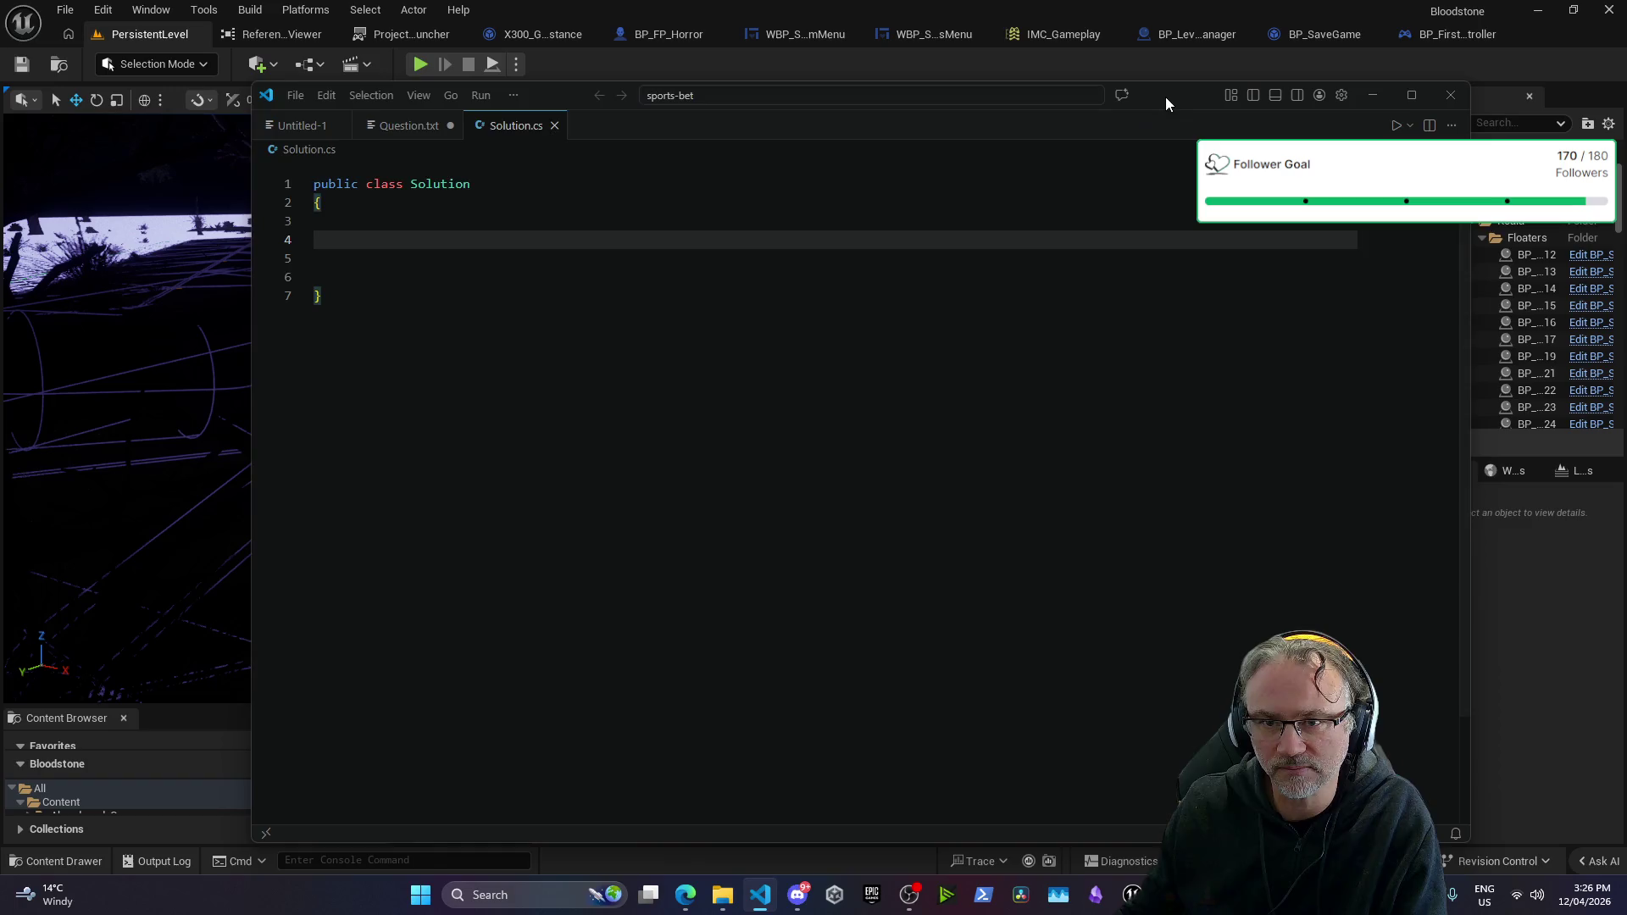
drag(1166, 97, 1155, 89)
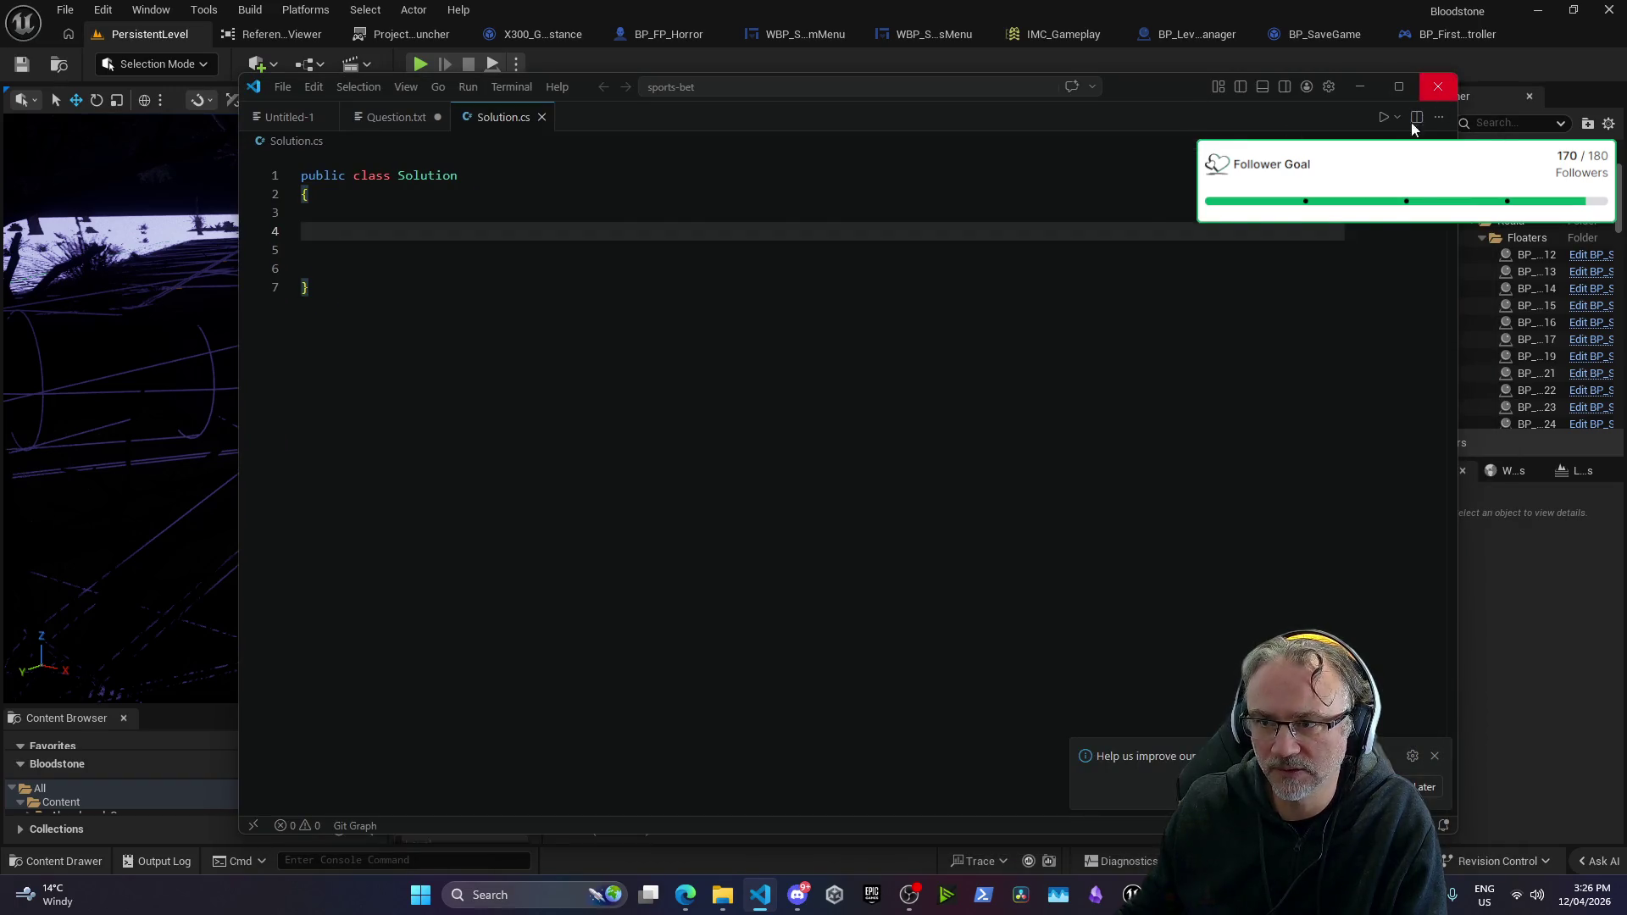
click(1438, 86)
right_click(760, 895)
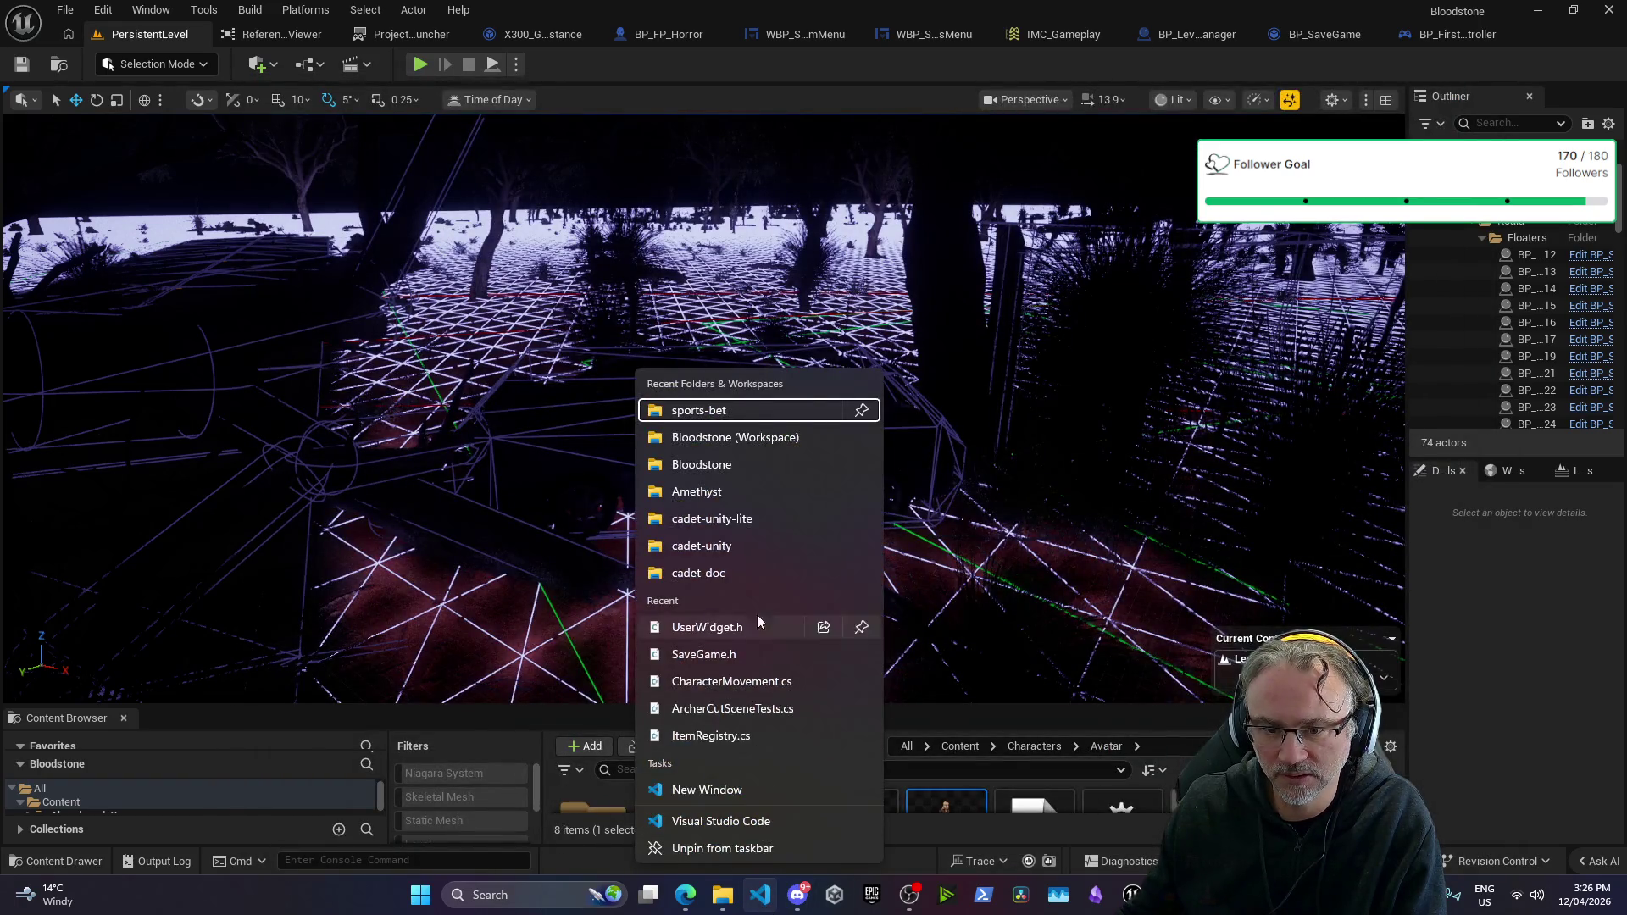
Step: Open the Bloodstone project full-screen in VS Code and run git status
click(736, 464)
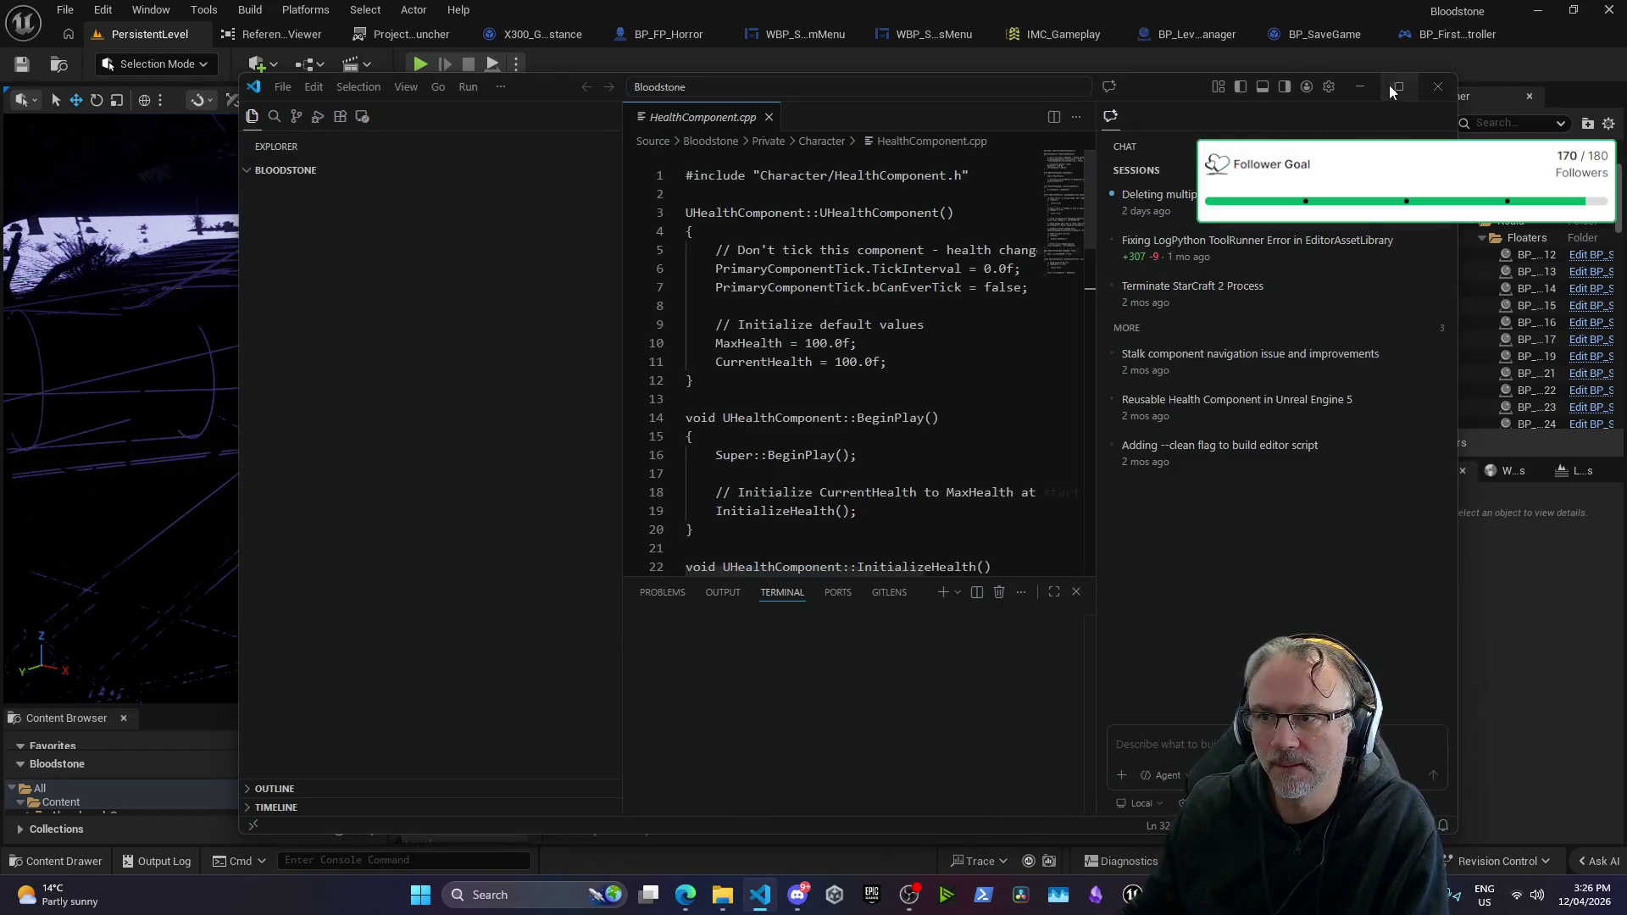
click(1399, 85)
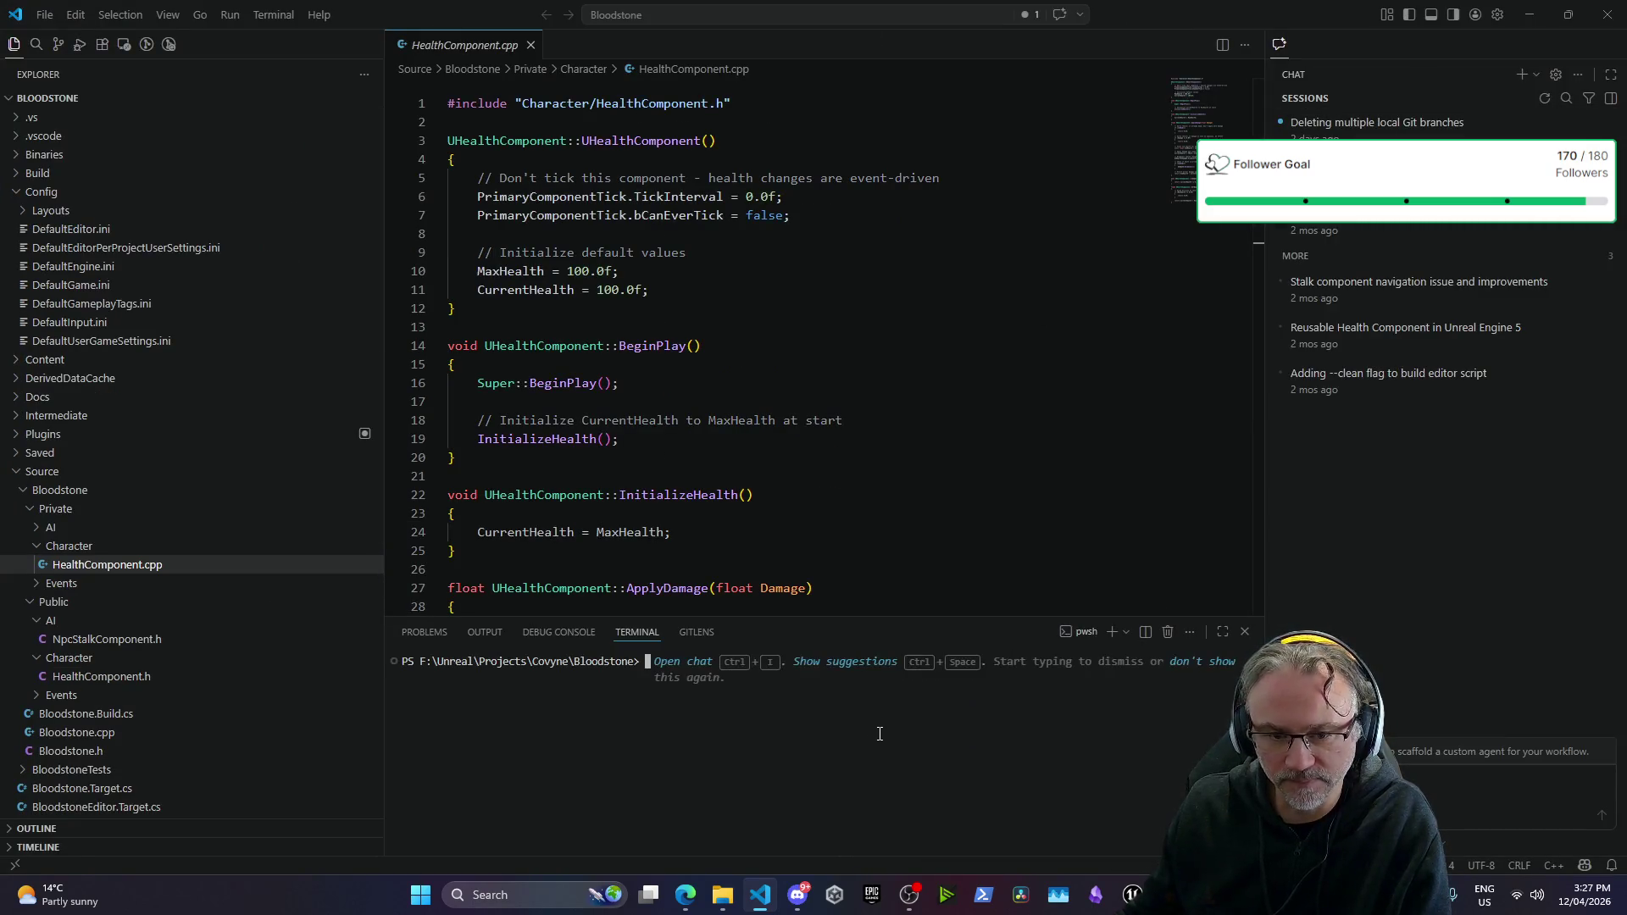
text(git status)
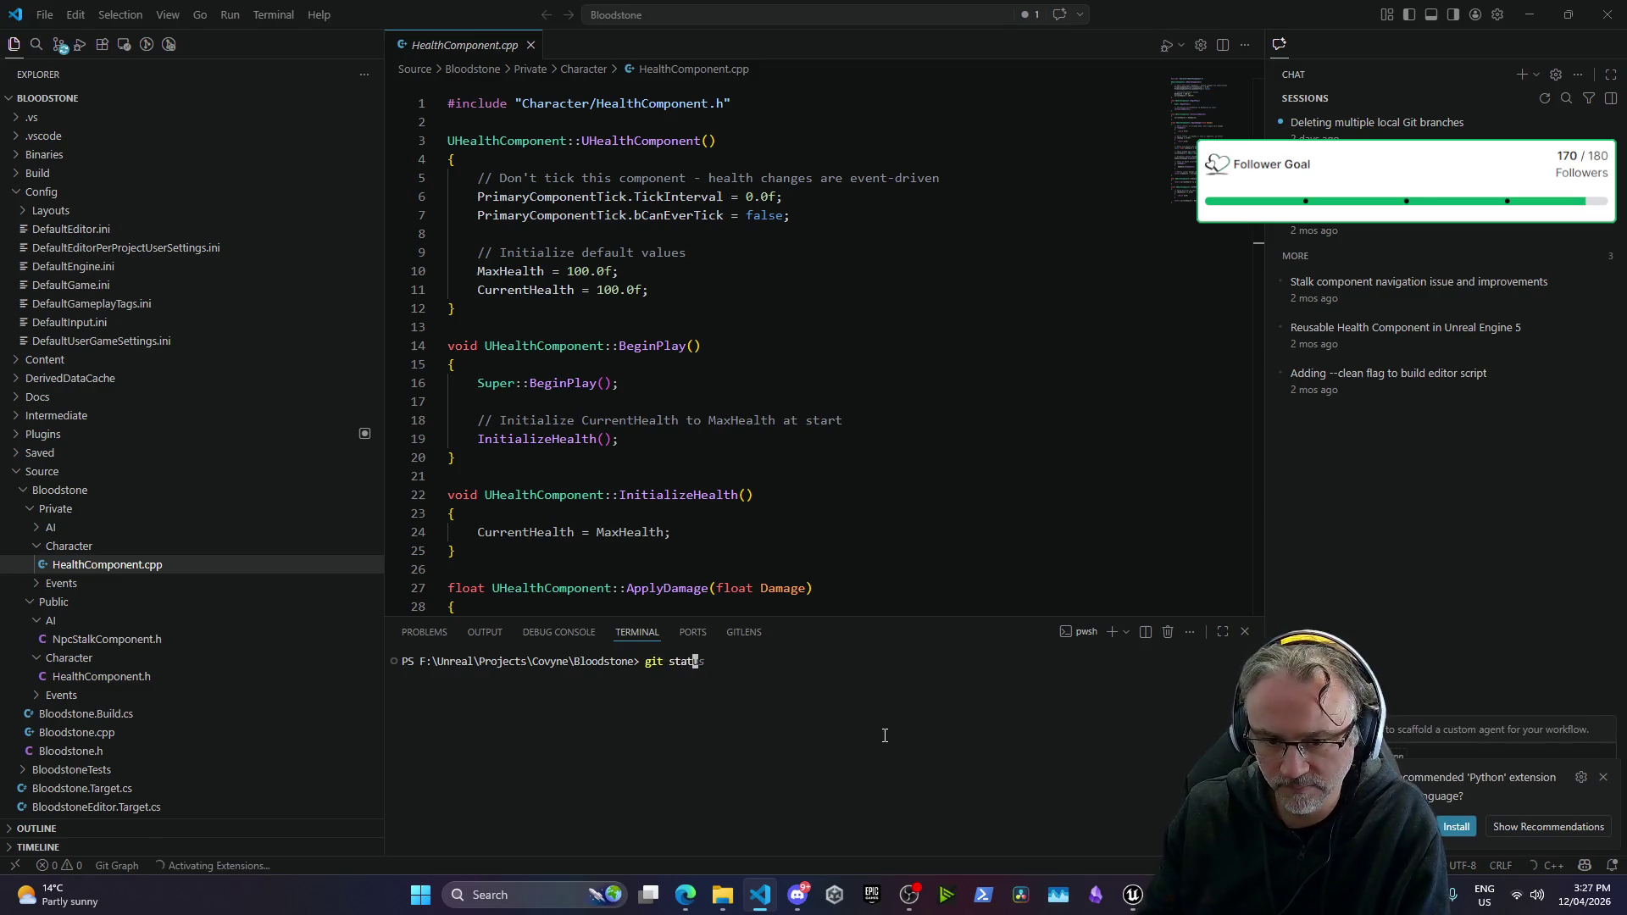
key(Return)
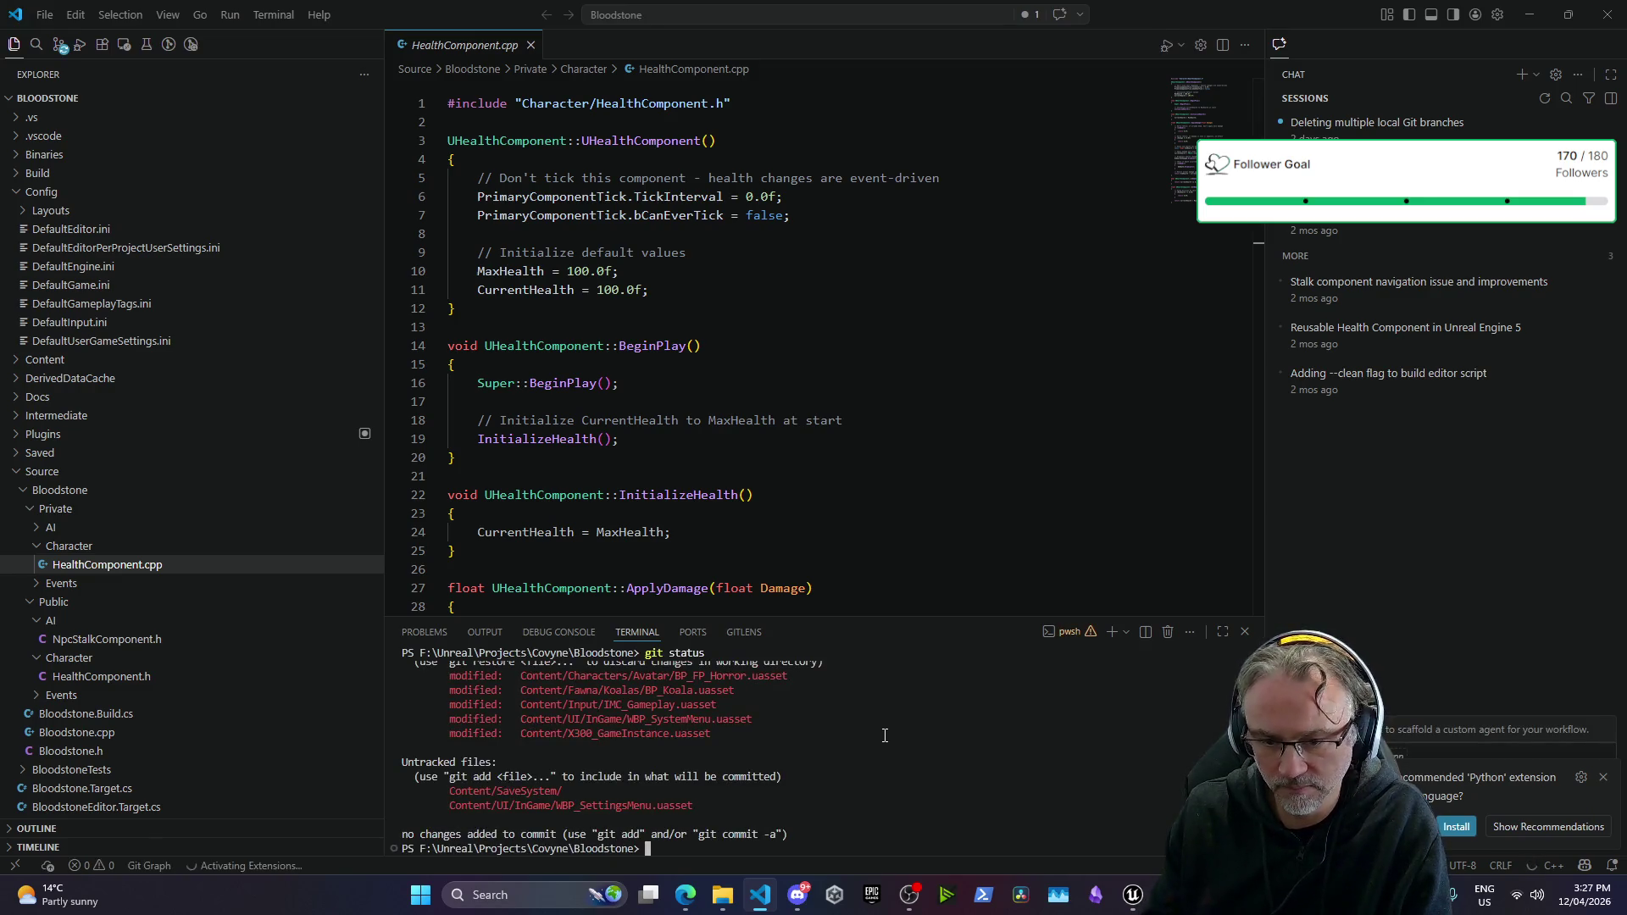
Step: Stage all changes with git add -A and begin a git commit -m command
text(git add)
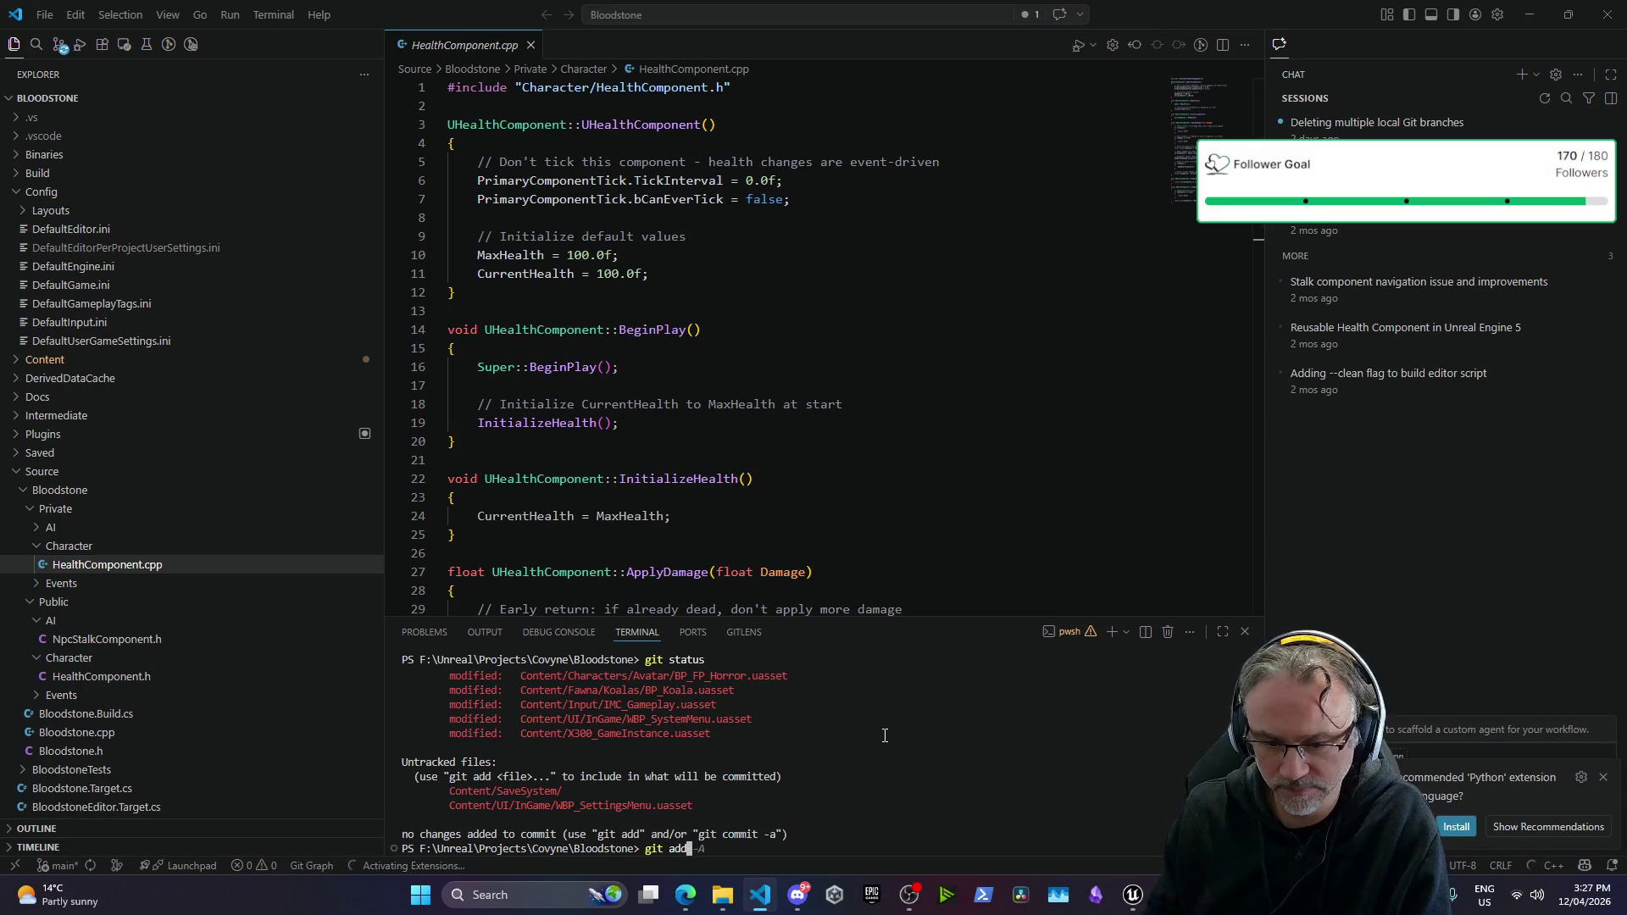
text( -A)
key(Return)
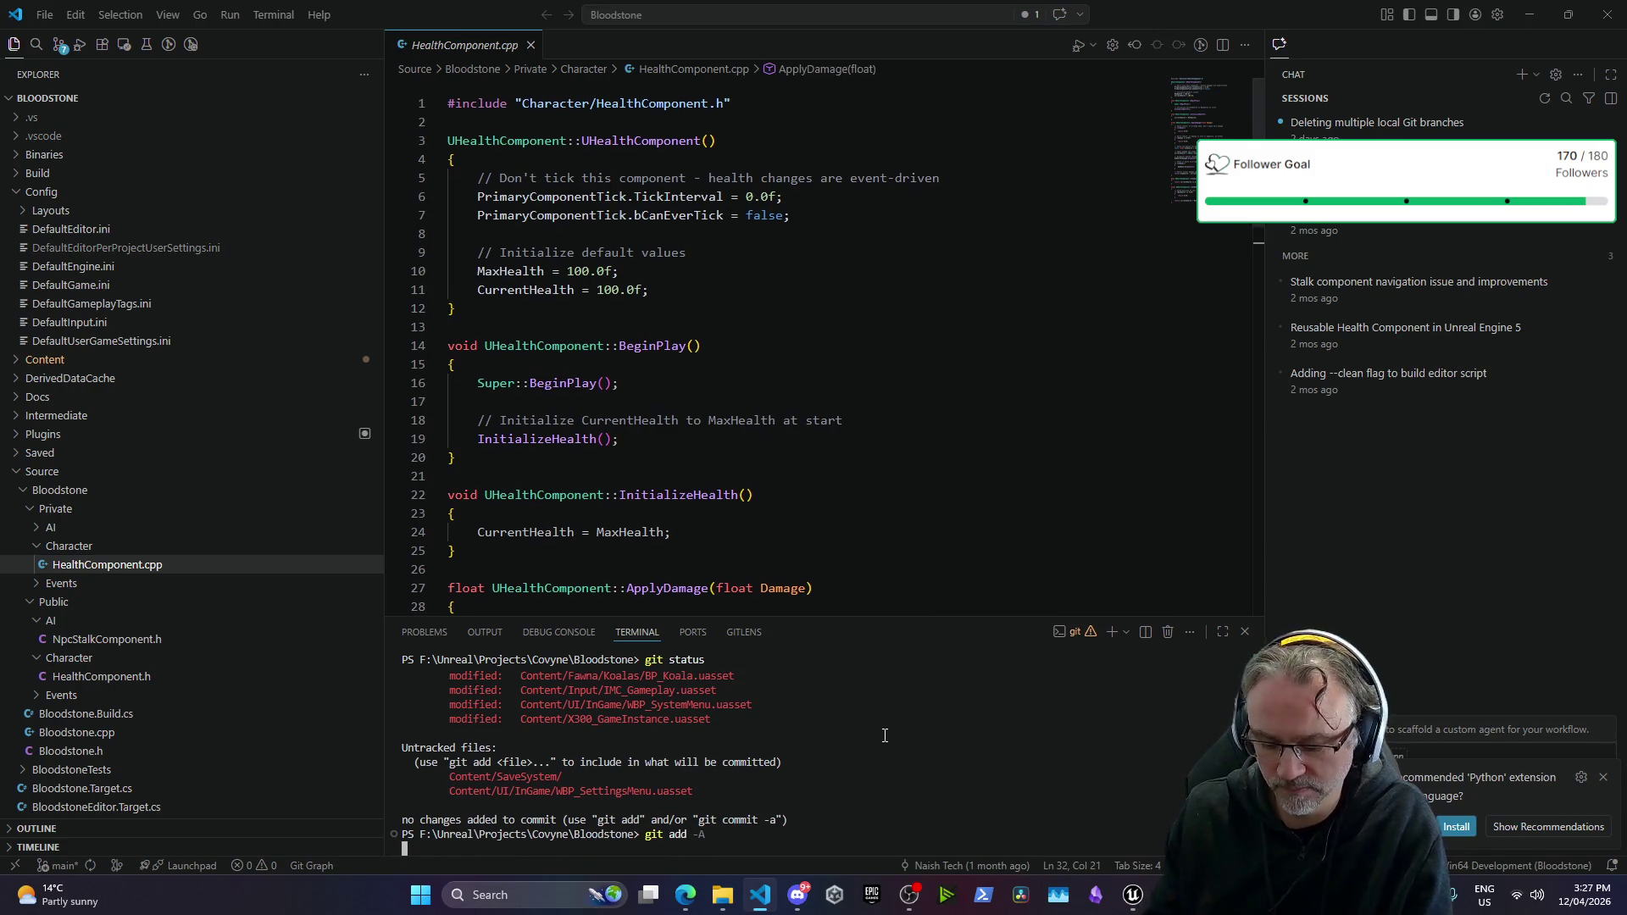
text(git com)
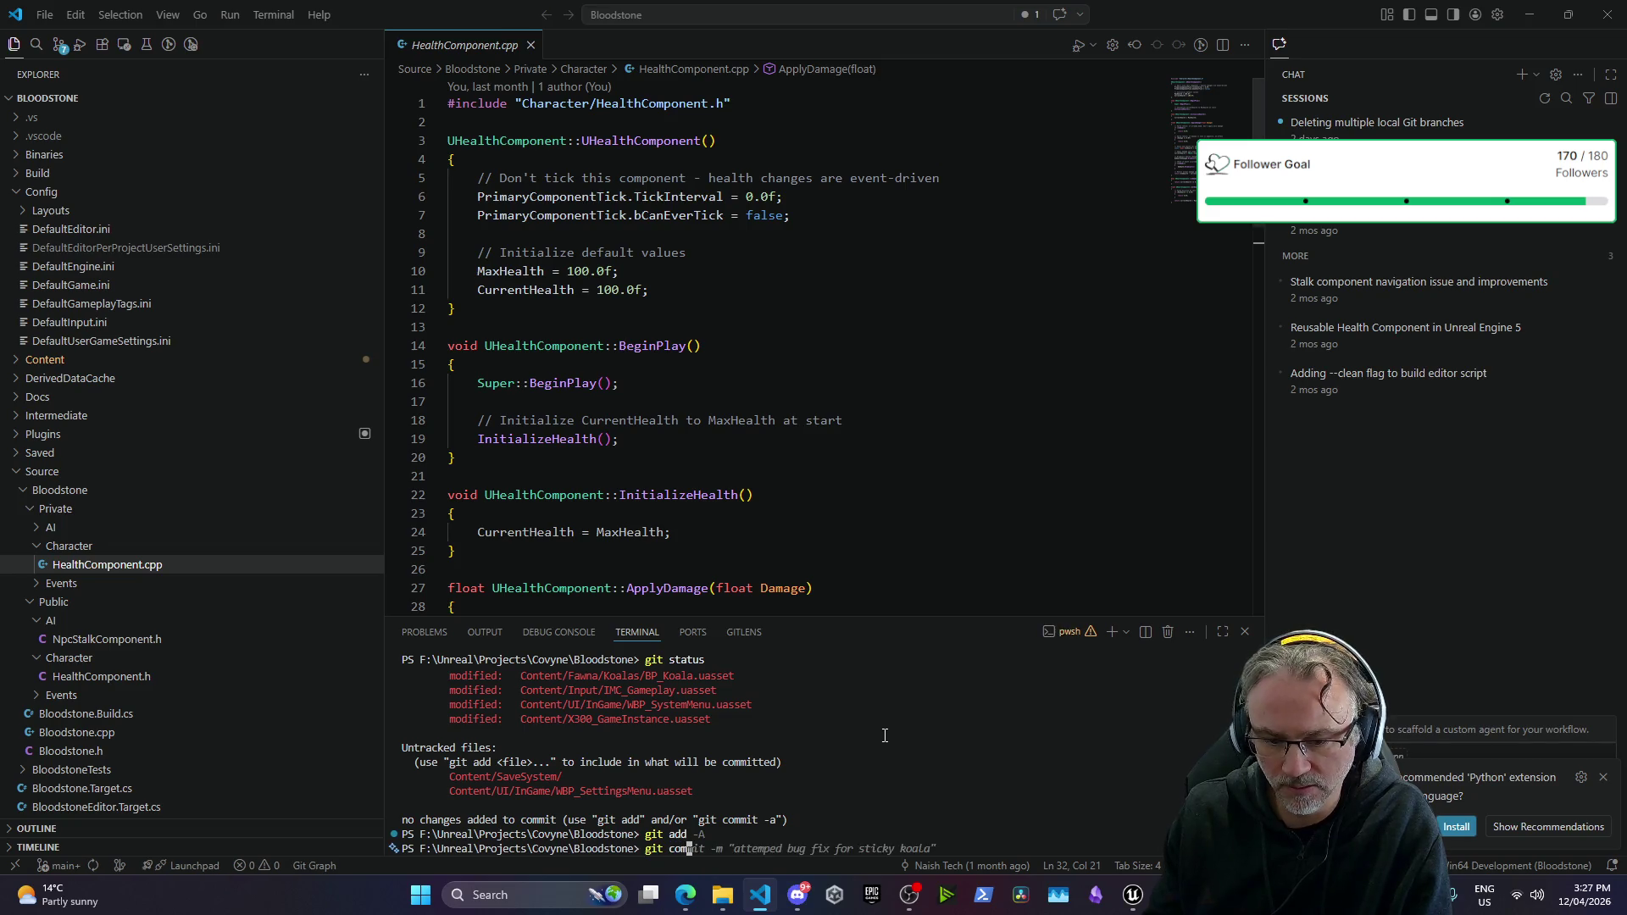
key(Right)
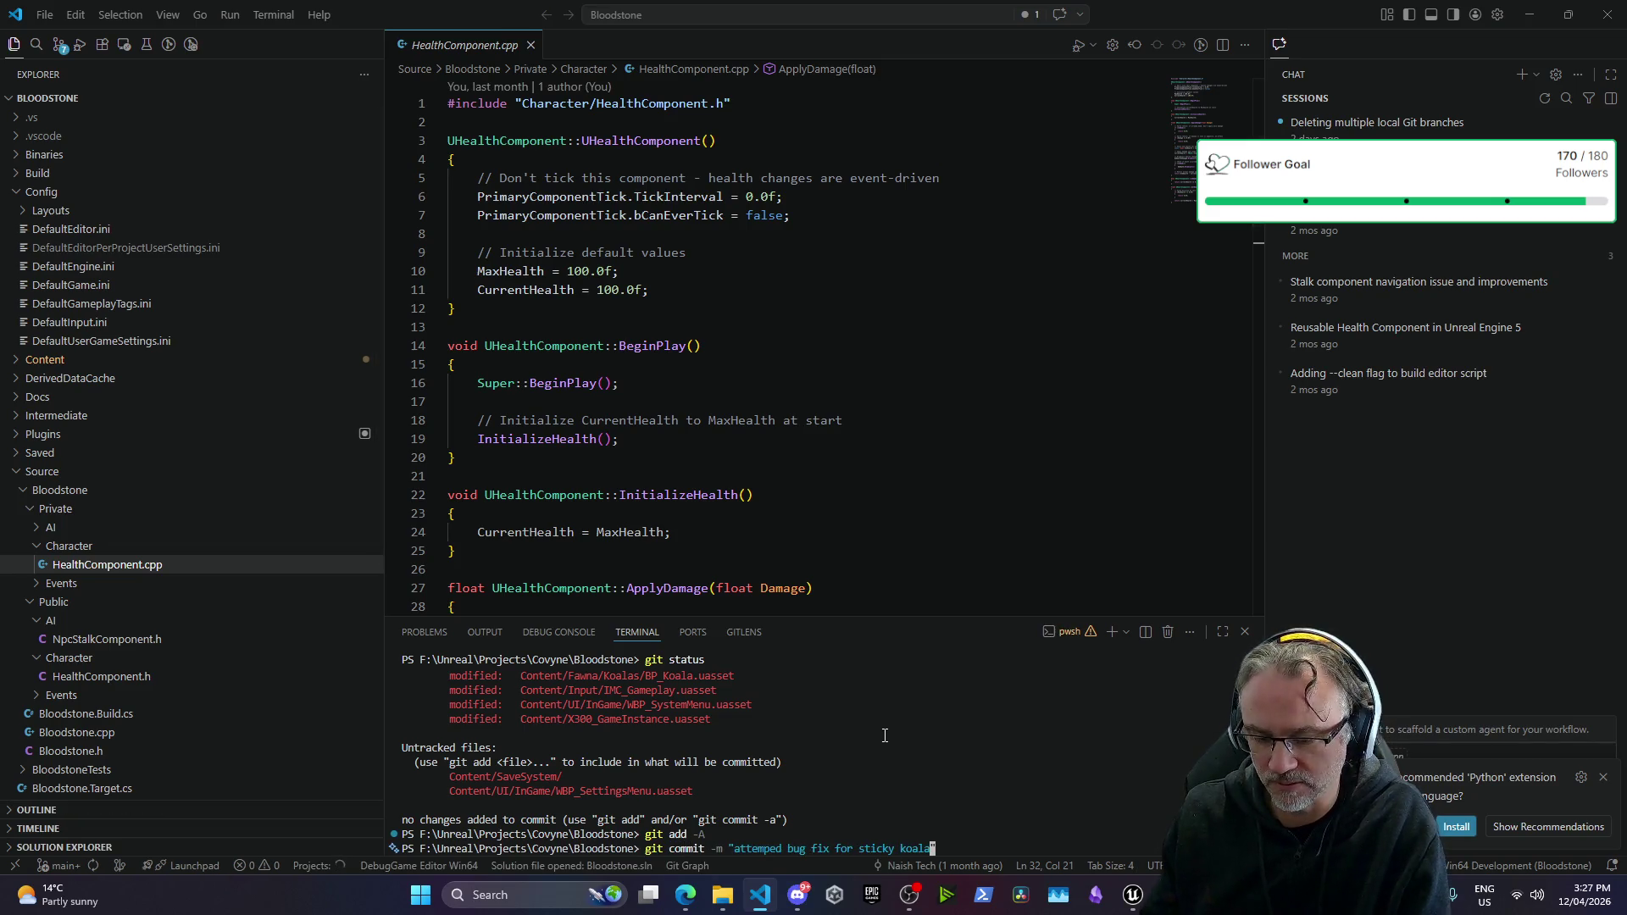
key(BackSpace)
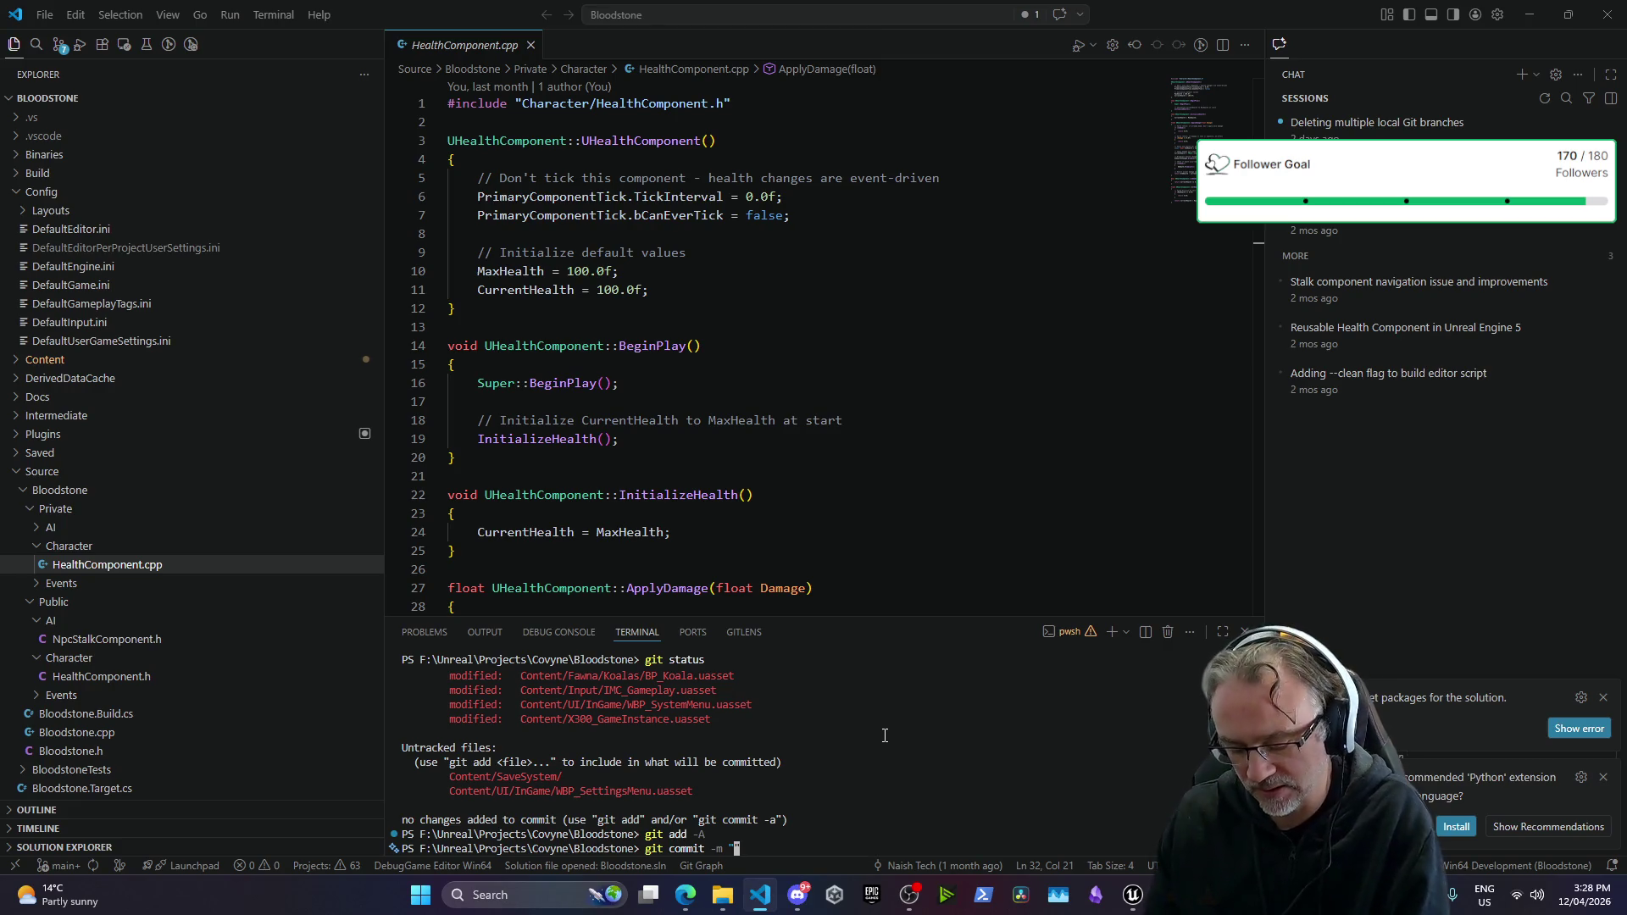
Step: Commit with message "added invert y and save game" and run git push to main
text(added iunvert )
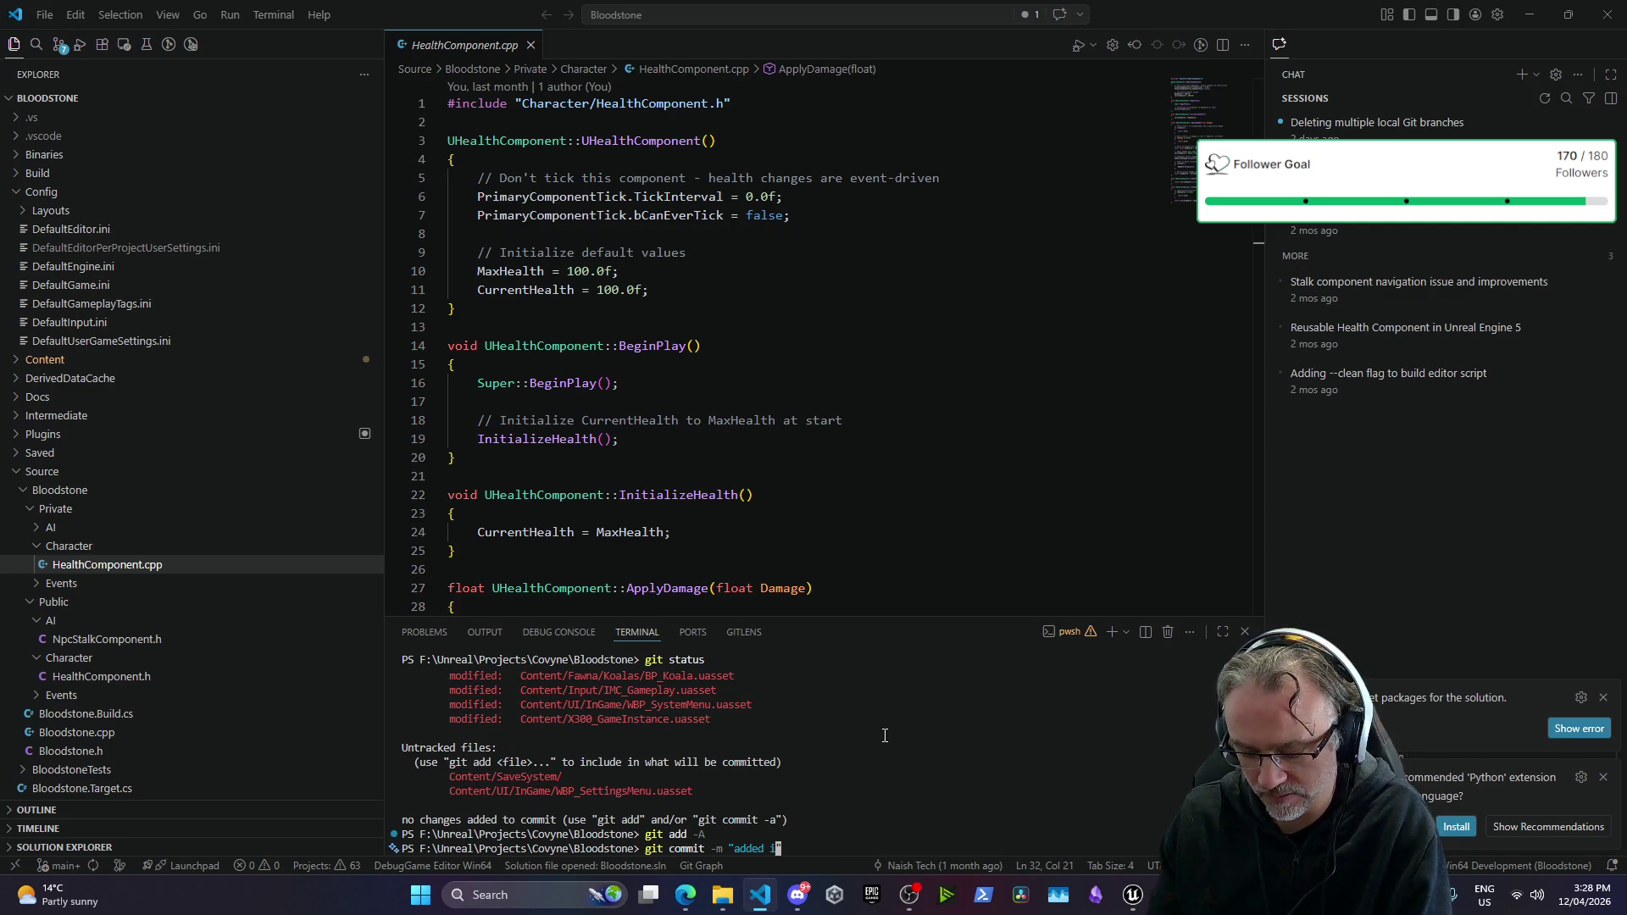
text(rt y and save)
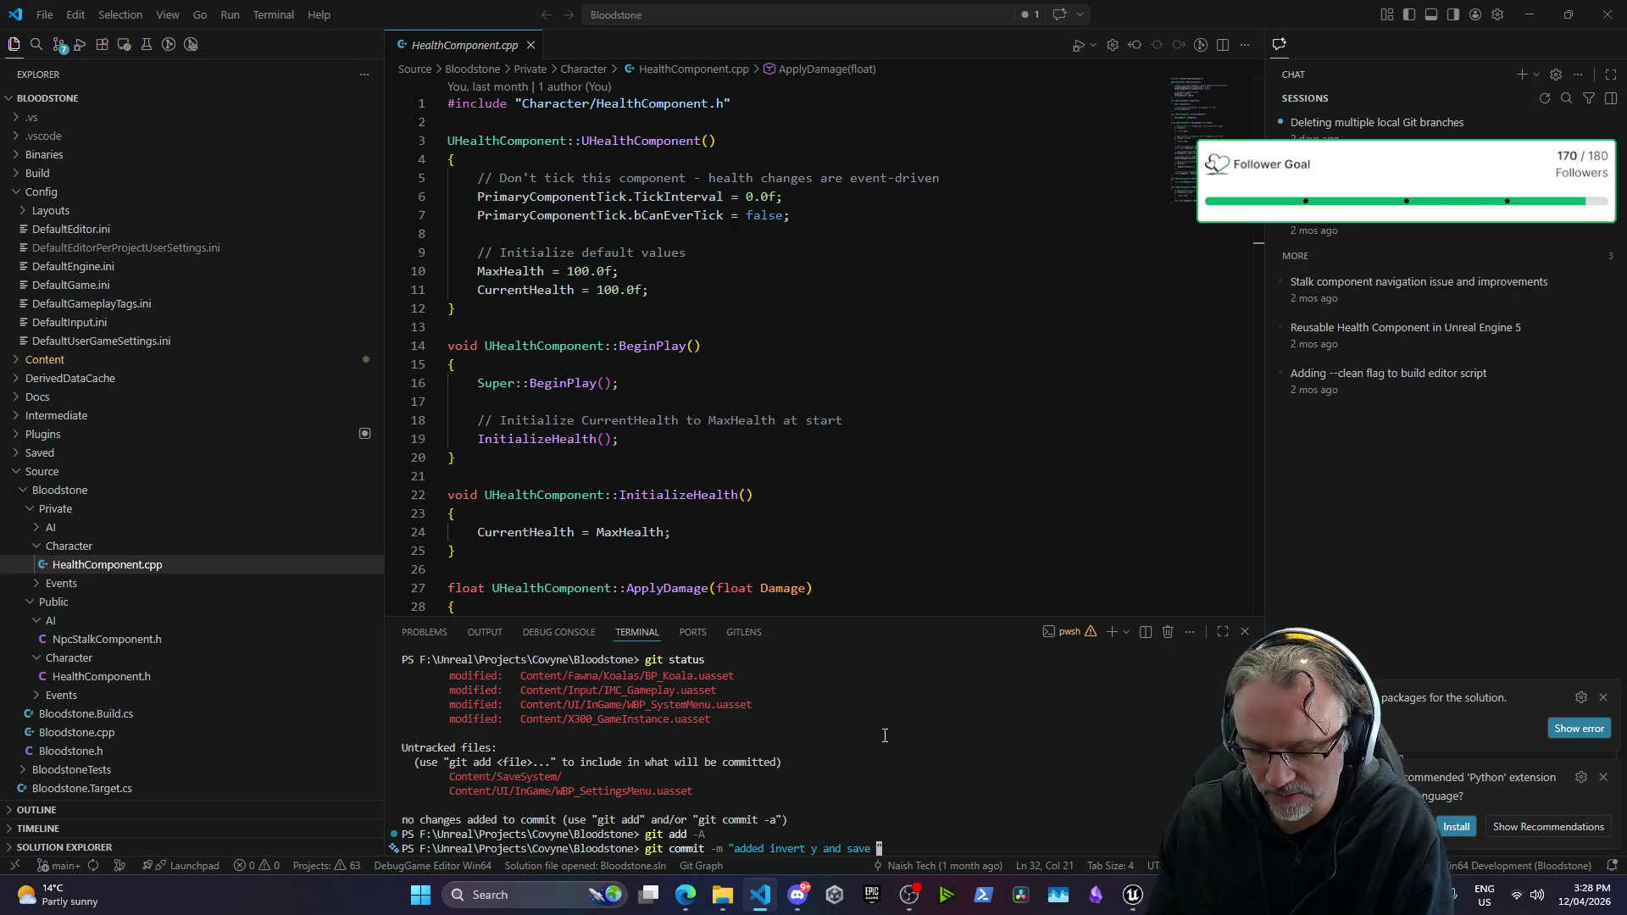
text(game")
key(Return)
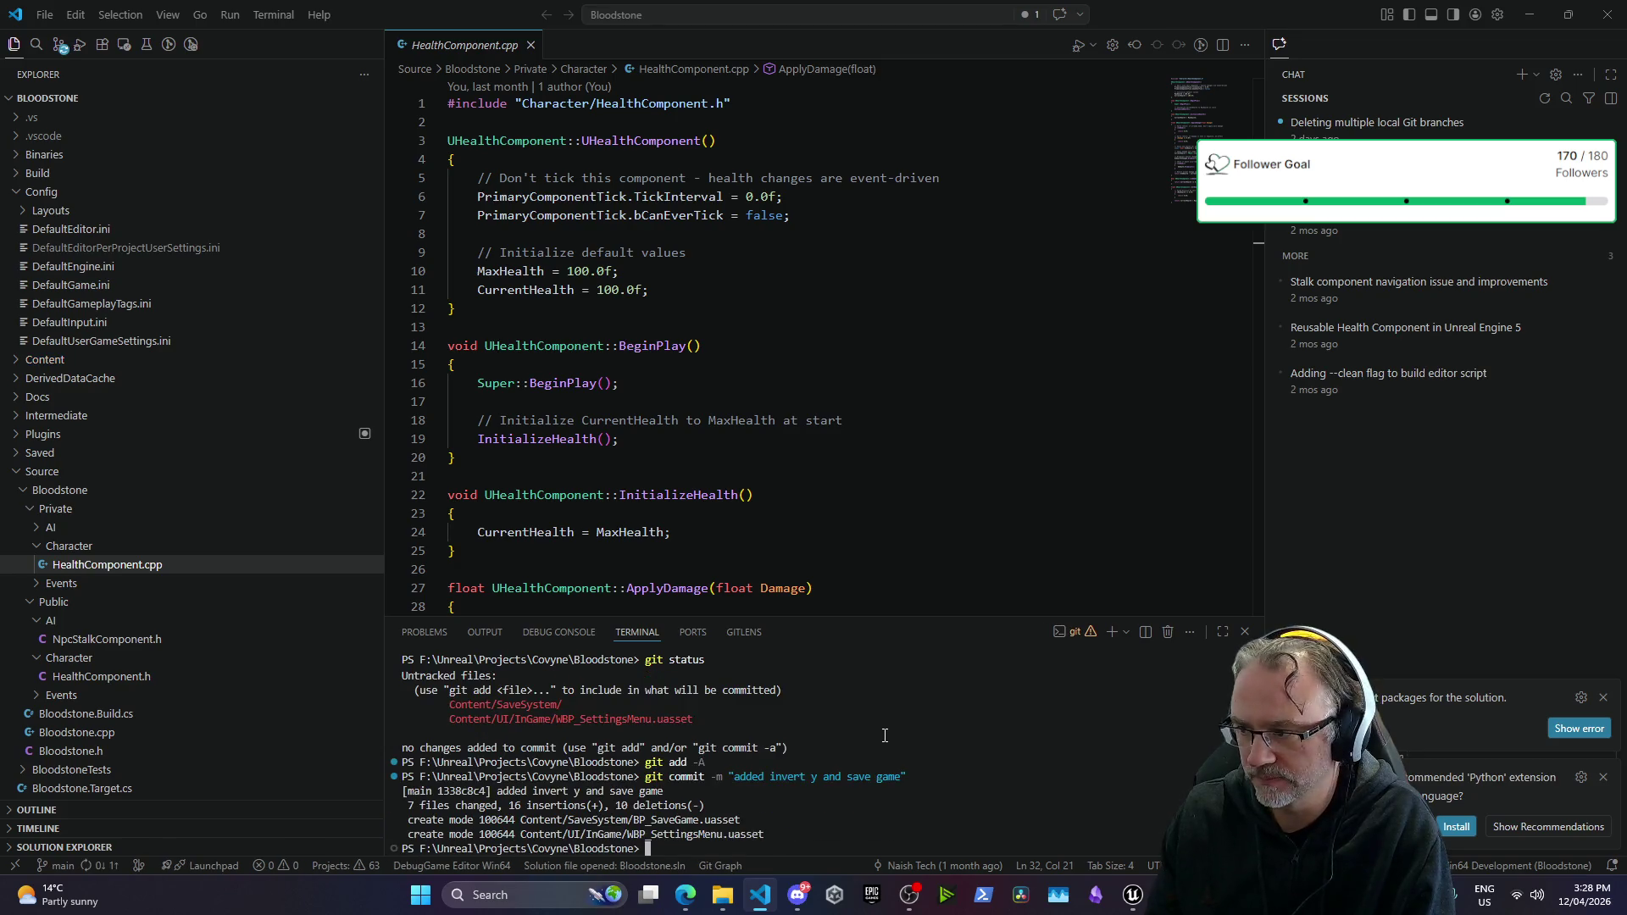
text(git push origin)
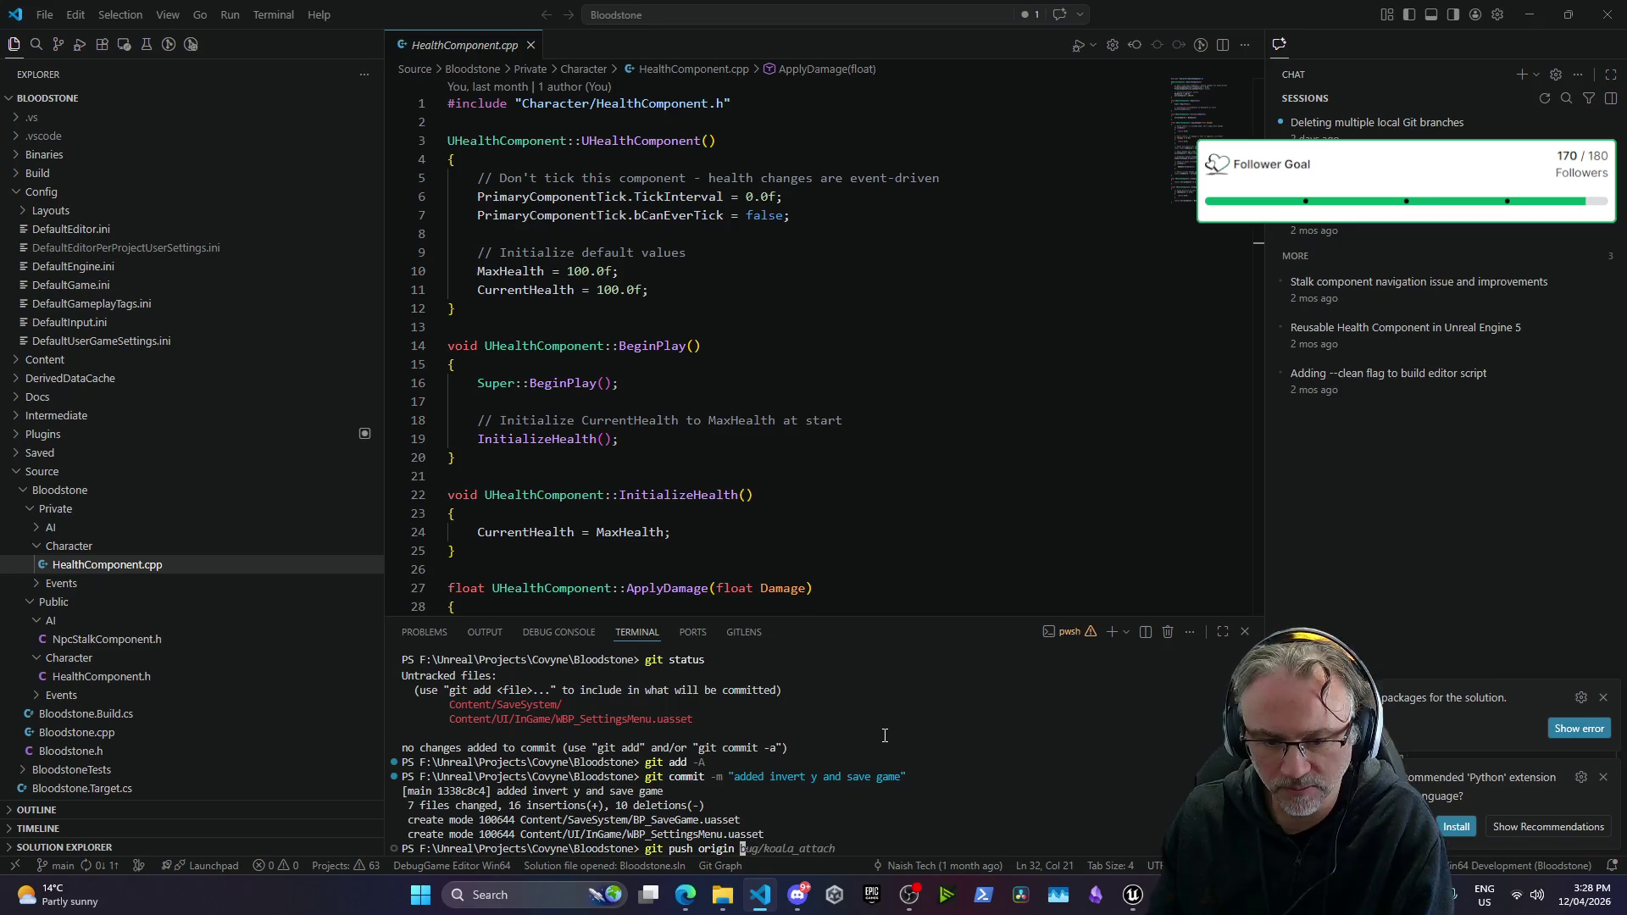
text(main)
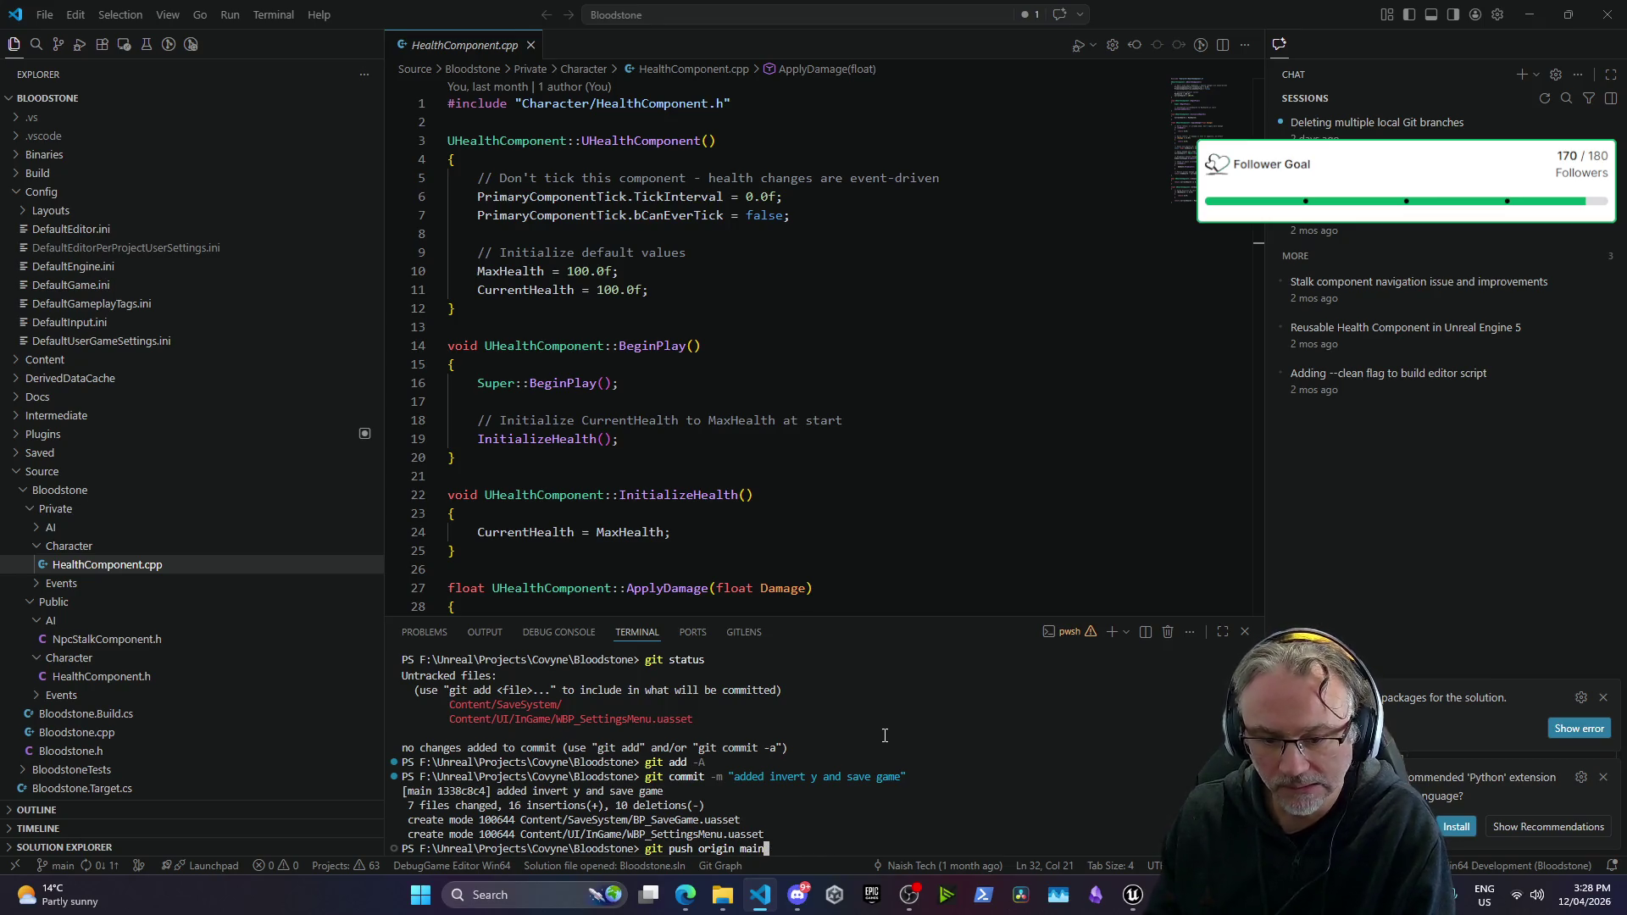
key(Return)
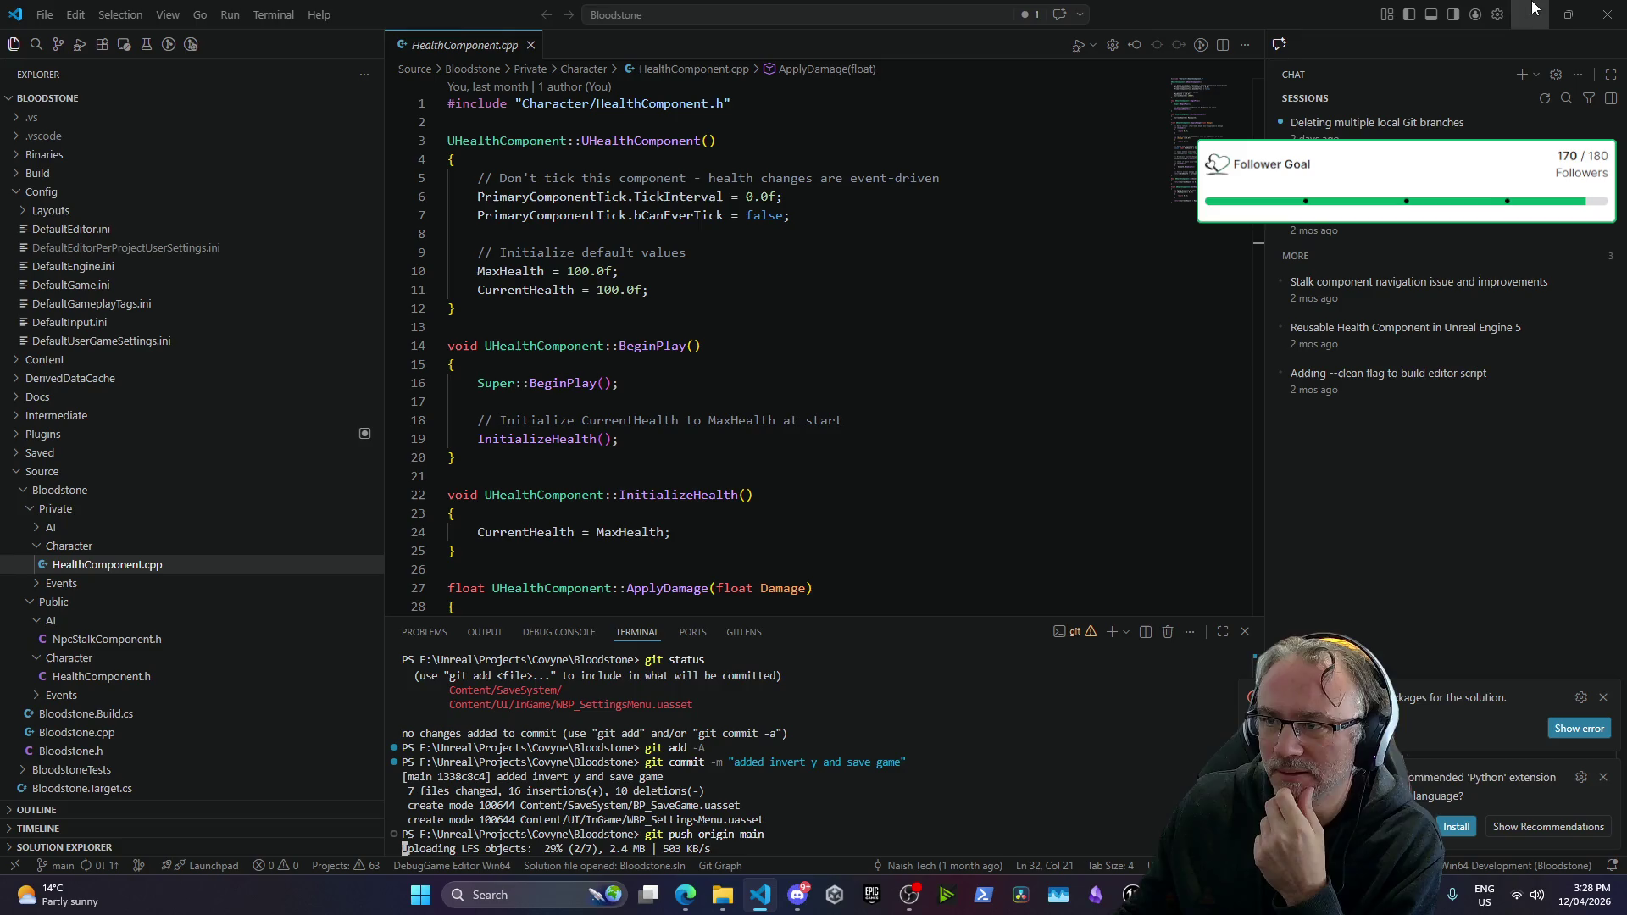
Step: Copy the branch policy warning from the terminal output and return to Unreal Editor
mouse_move(675, 900)
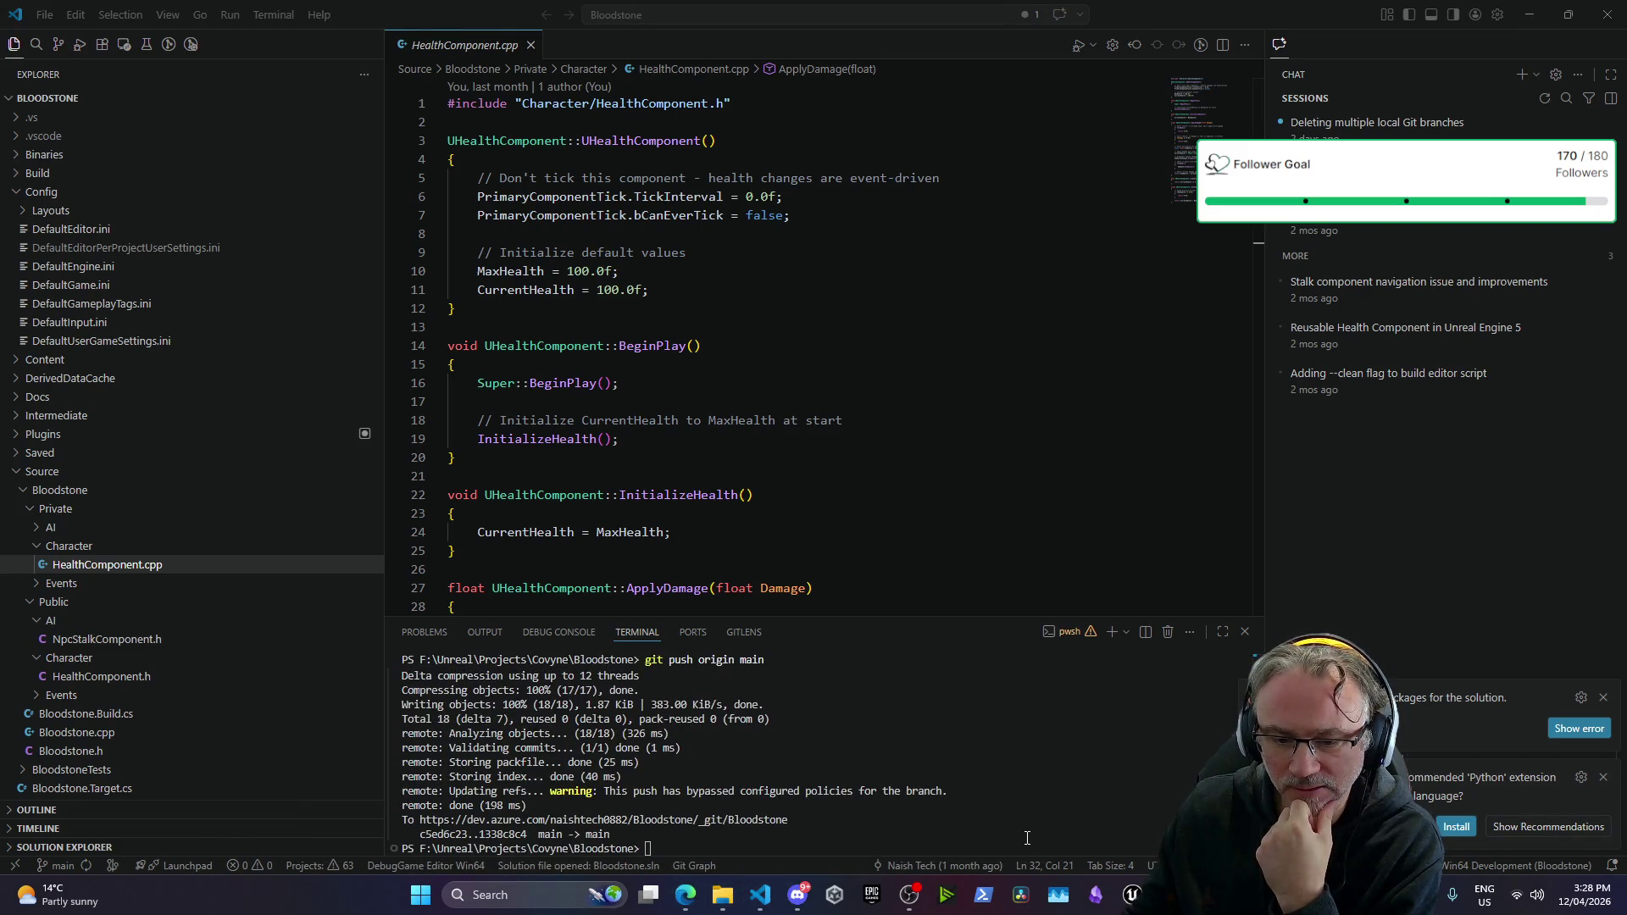
click(1029, 836)
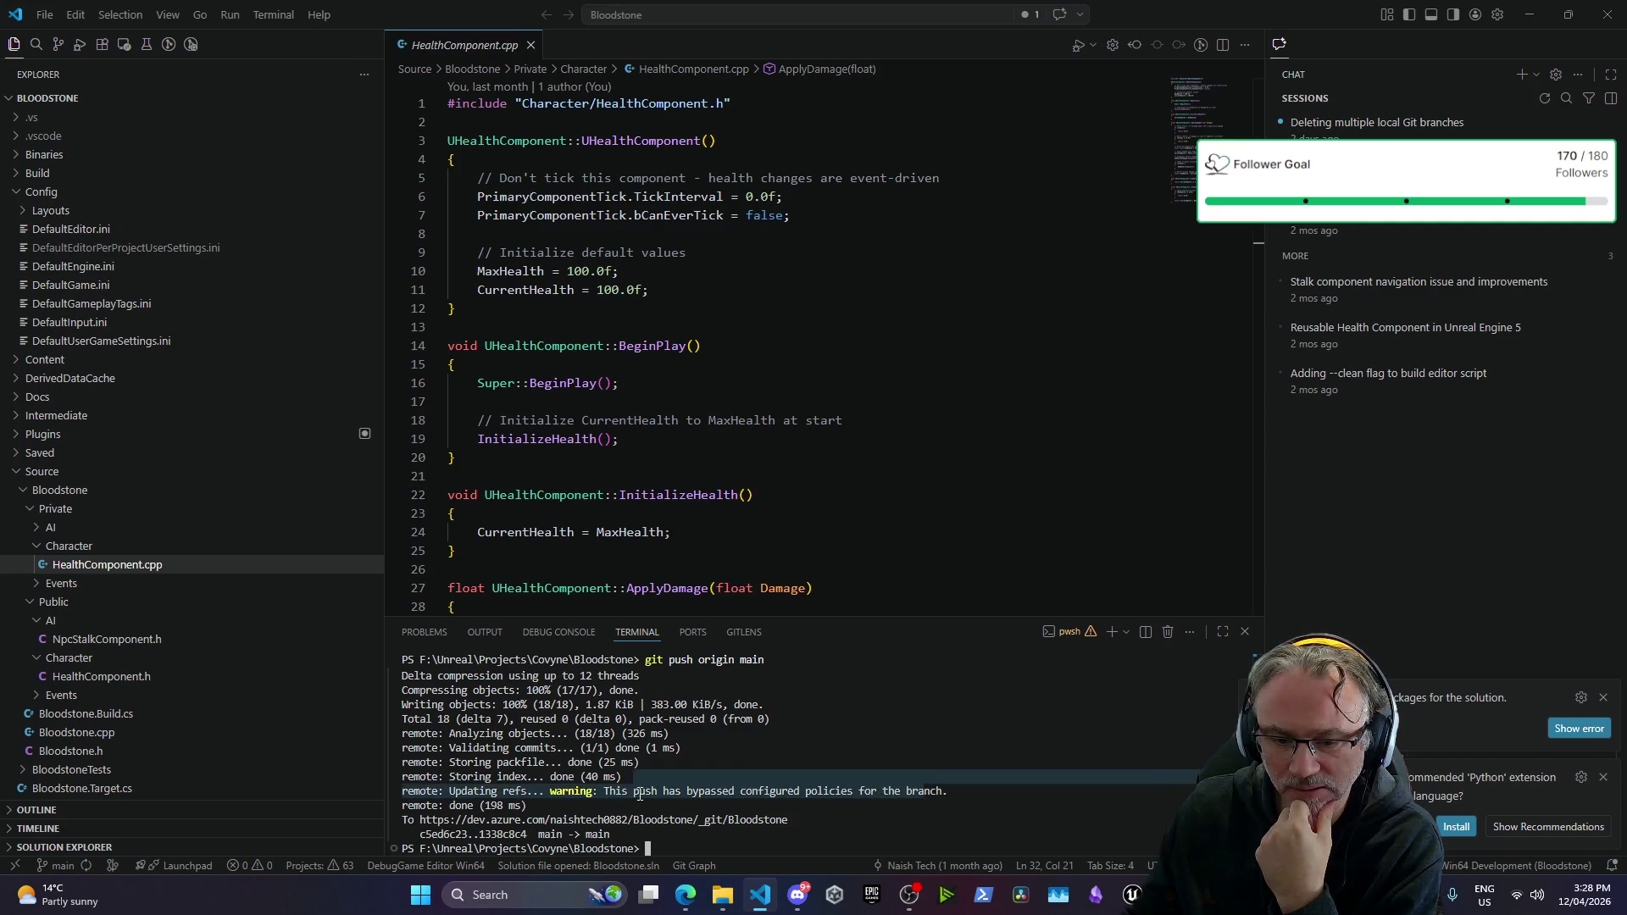
drag(596, 791, 973, 792)
key(ctrl+c)
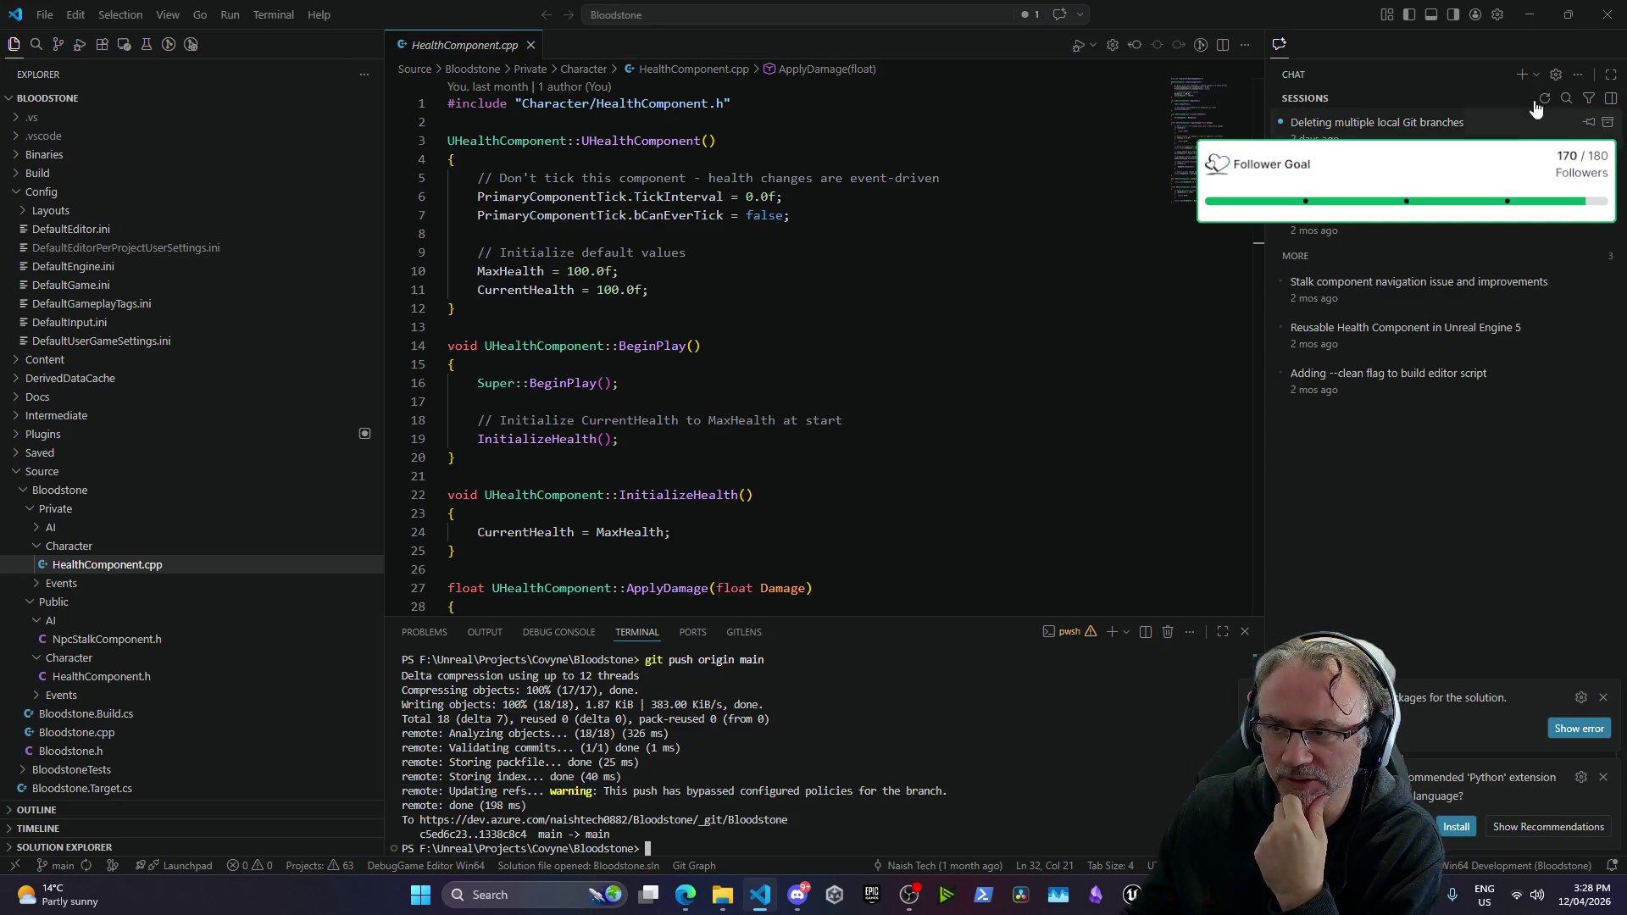
key(alt+Tab)
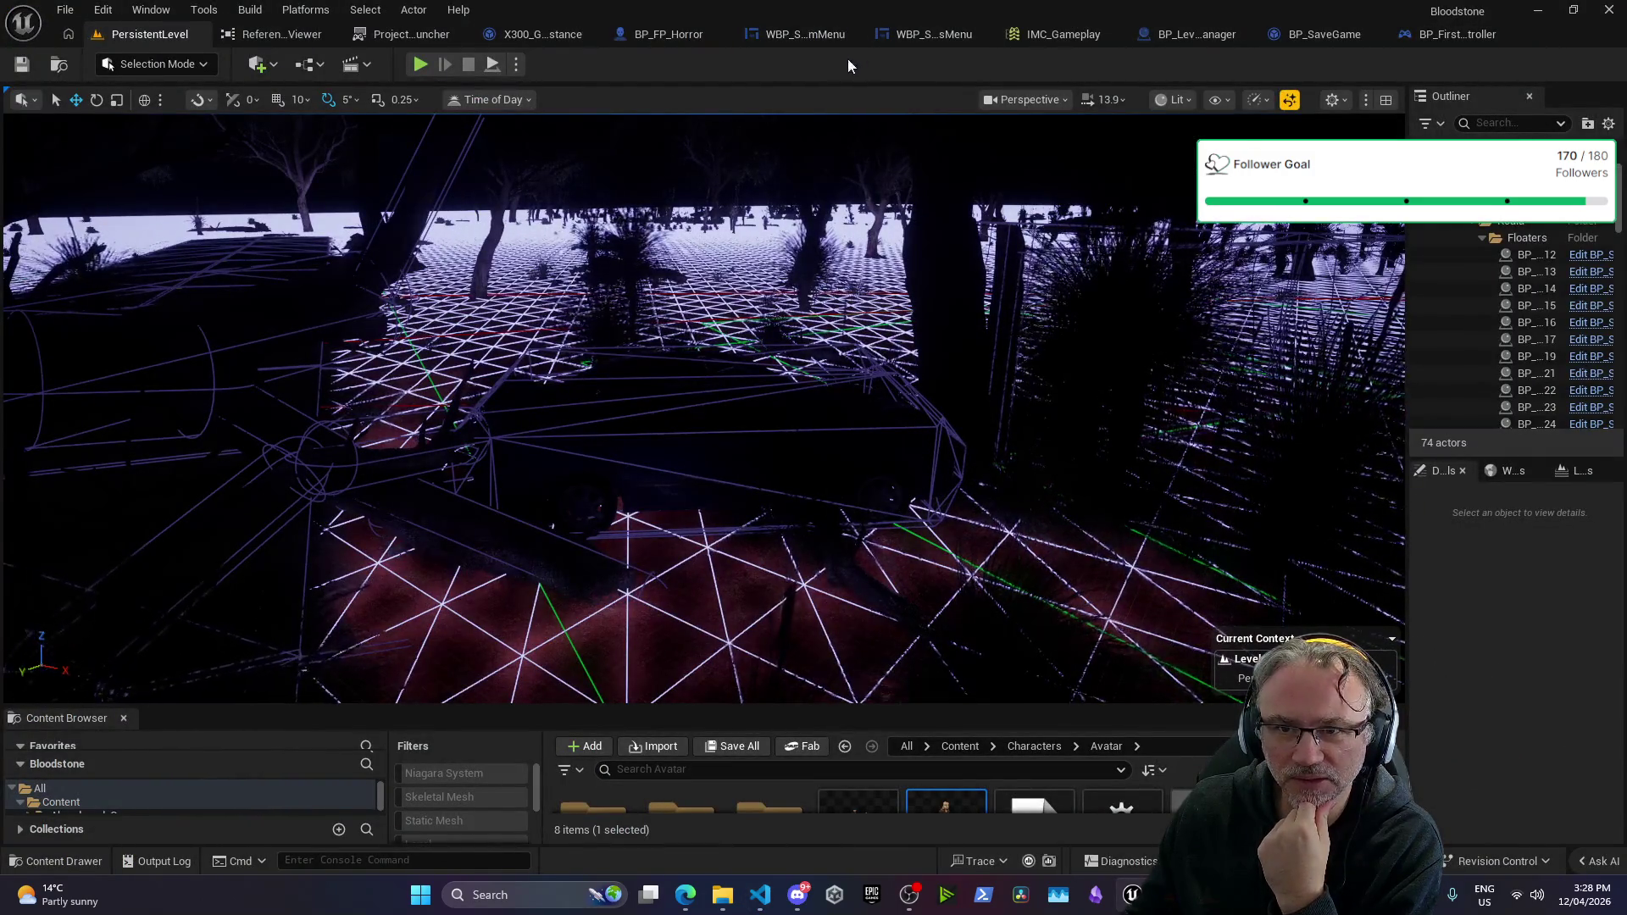
Step: Review WBP_SystemMenu's EventGraph: game instance, saved game, Branch and Update Controller Settings nodes
click(803, 36)
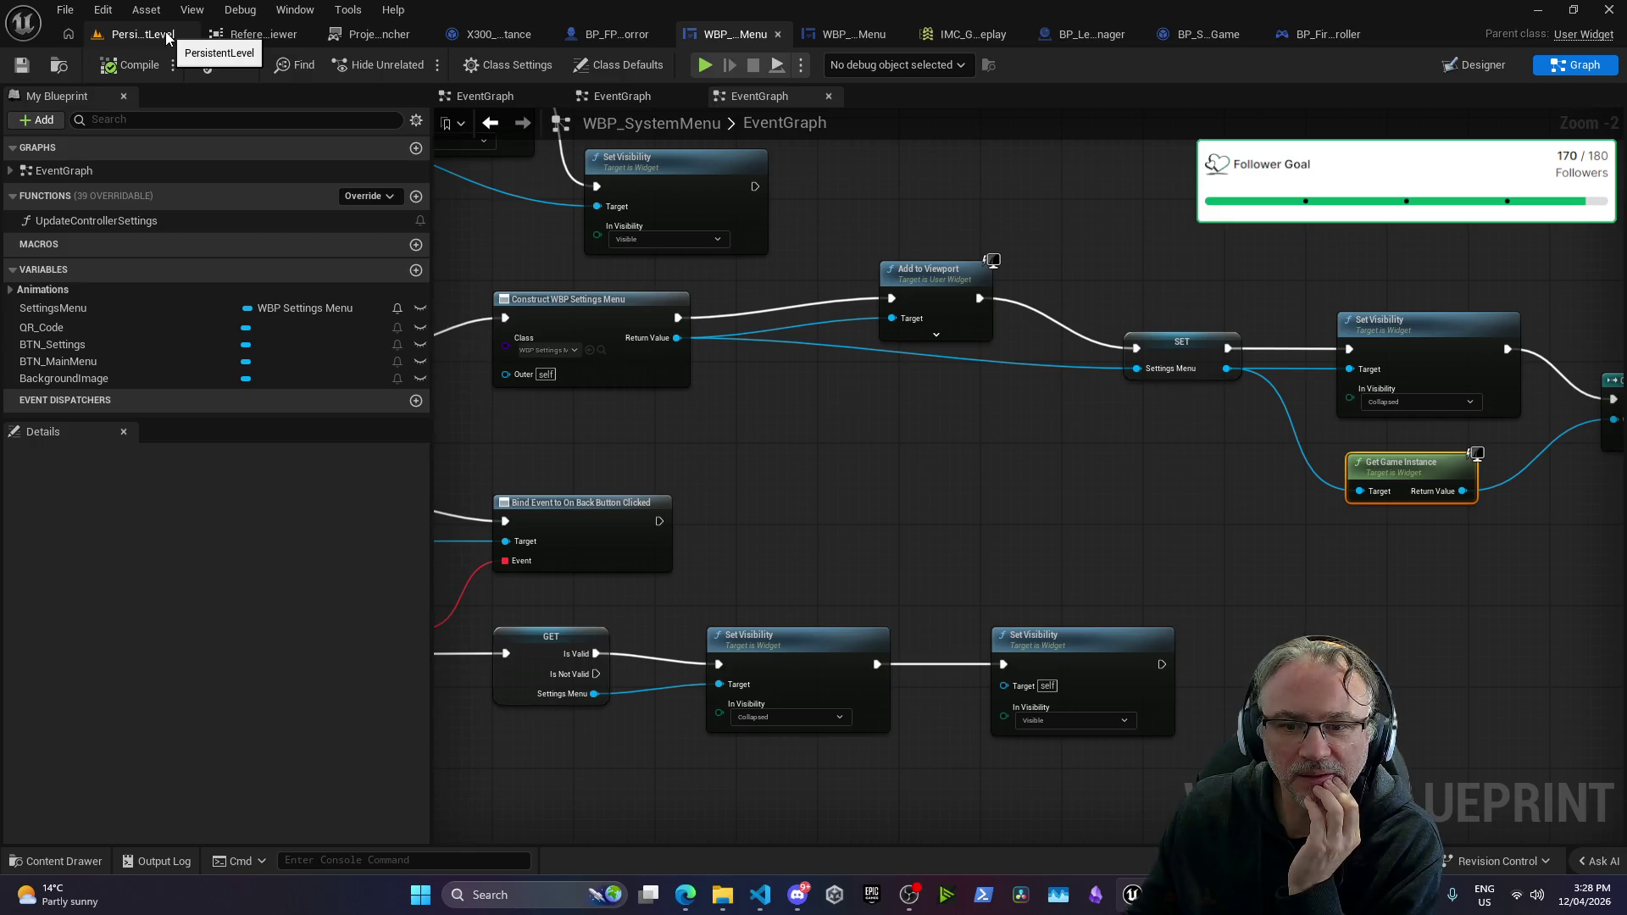
mouse_move(888, 417)
mouse_down()
mouse_move(538, 425)
mouse_move(615, 443)
mouse_move(582, 291)
mouse_move(1054, 382)
mouse_move(1108, 429)
mouse_move(1172, 228)
mouse_up()
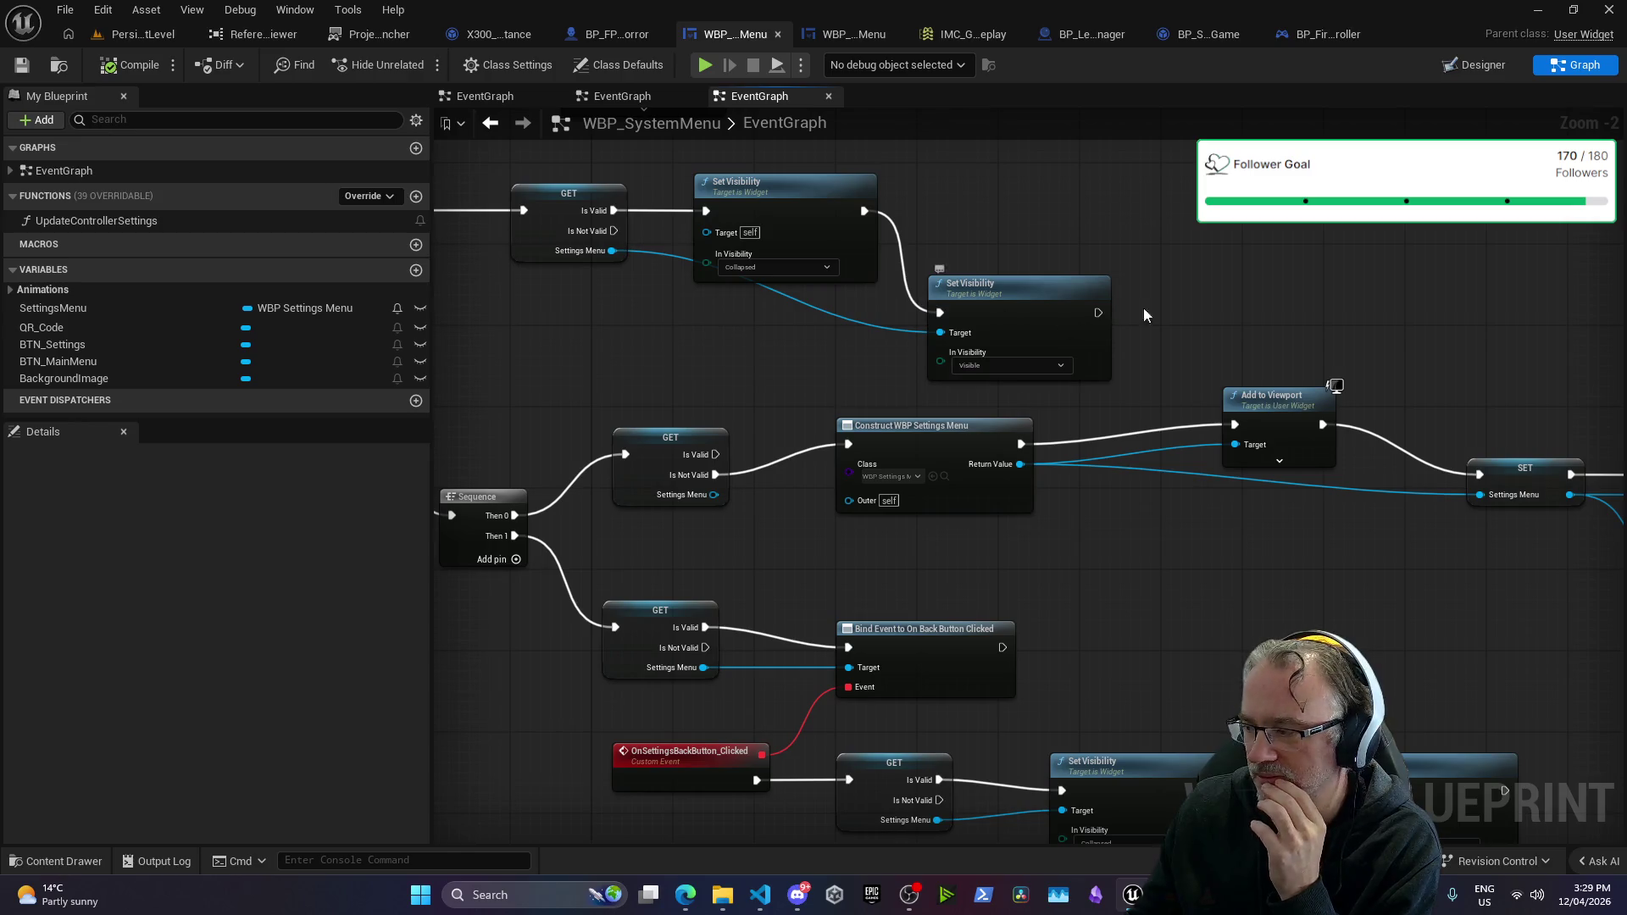
drag(1142, 307, 1107, 305)
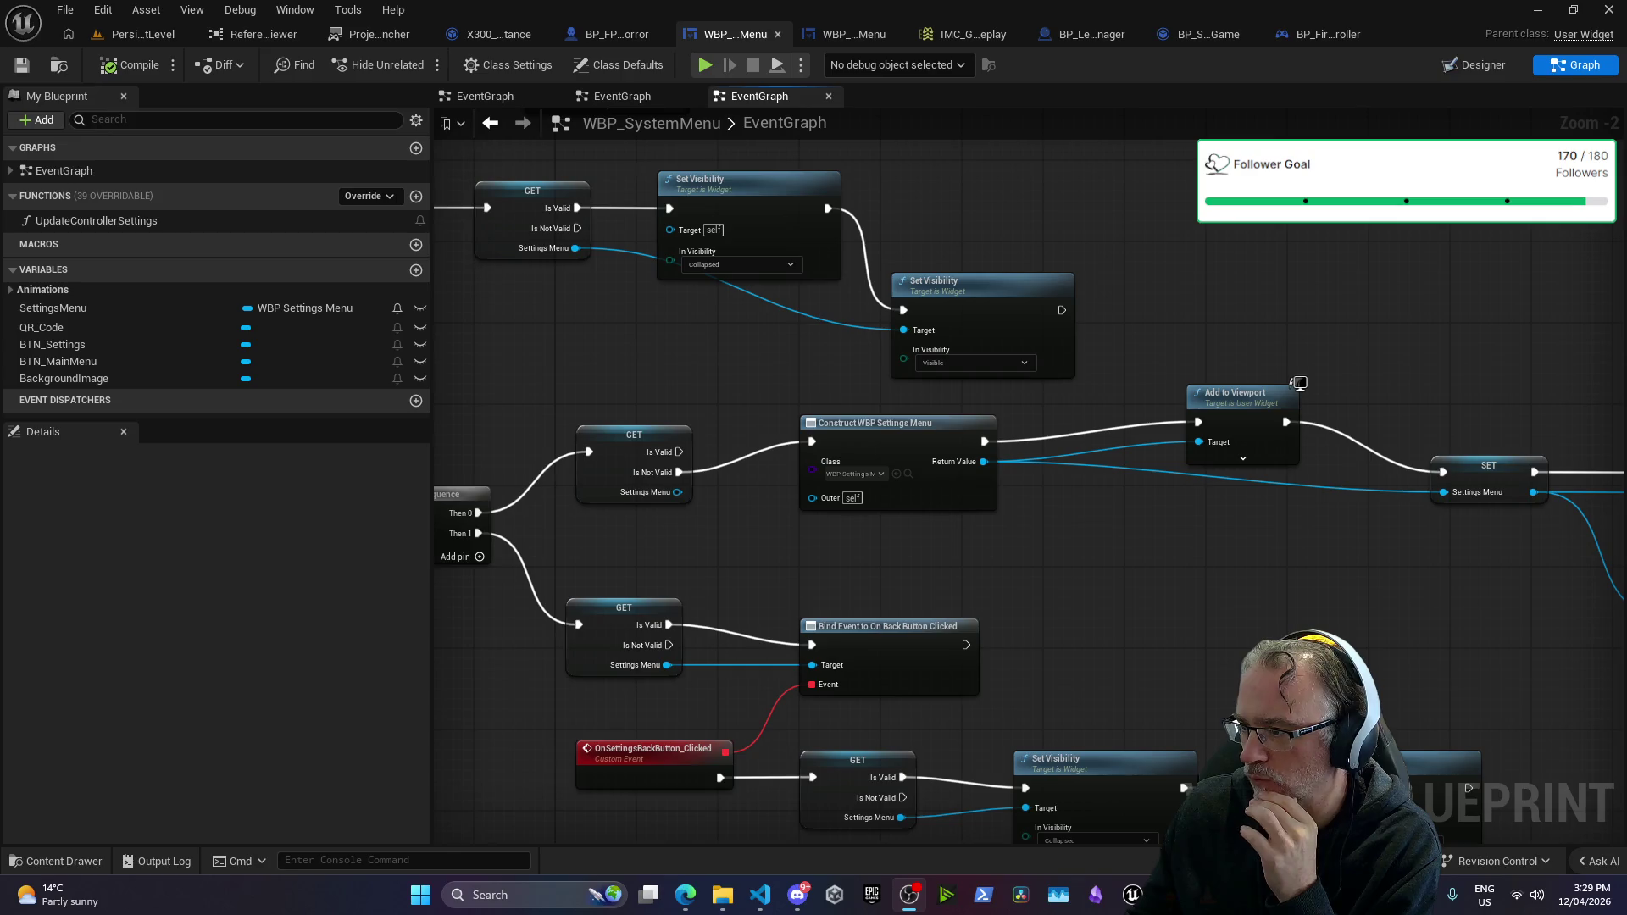
mouse_move(1198, 286)
mouse_down()
mouse_move(962, 174)
mouse_move(1264, 282)
mouse_move(1158, 295)
mouse_move(1104, 280)
mouse_move(1017, 316)
mouse_move(1113, 398)
mouse_move(1272, 317)
mouse_move(1486, 331)
mouse_move(913, 536)
mouse_move(983, 572)
mouse_up()
scroll(899, 527, down, 3)
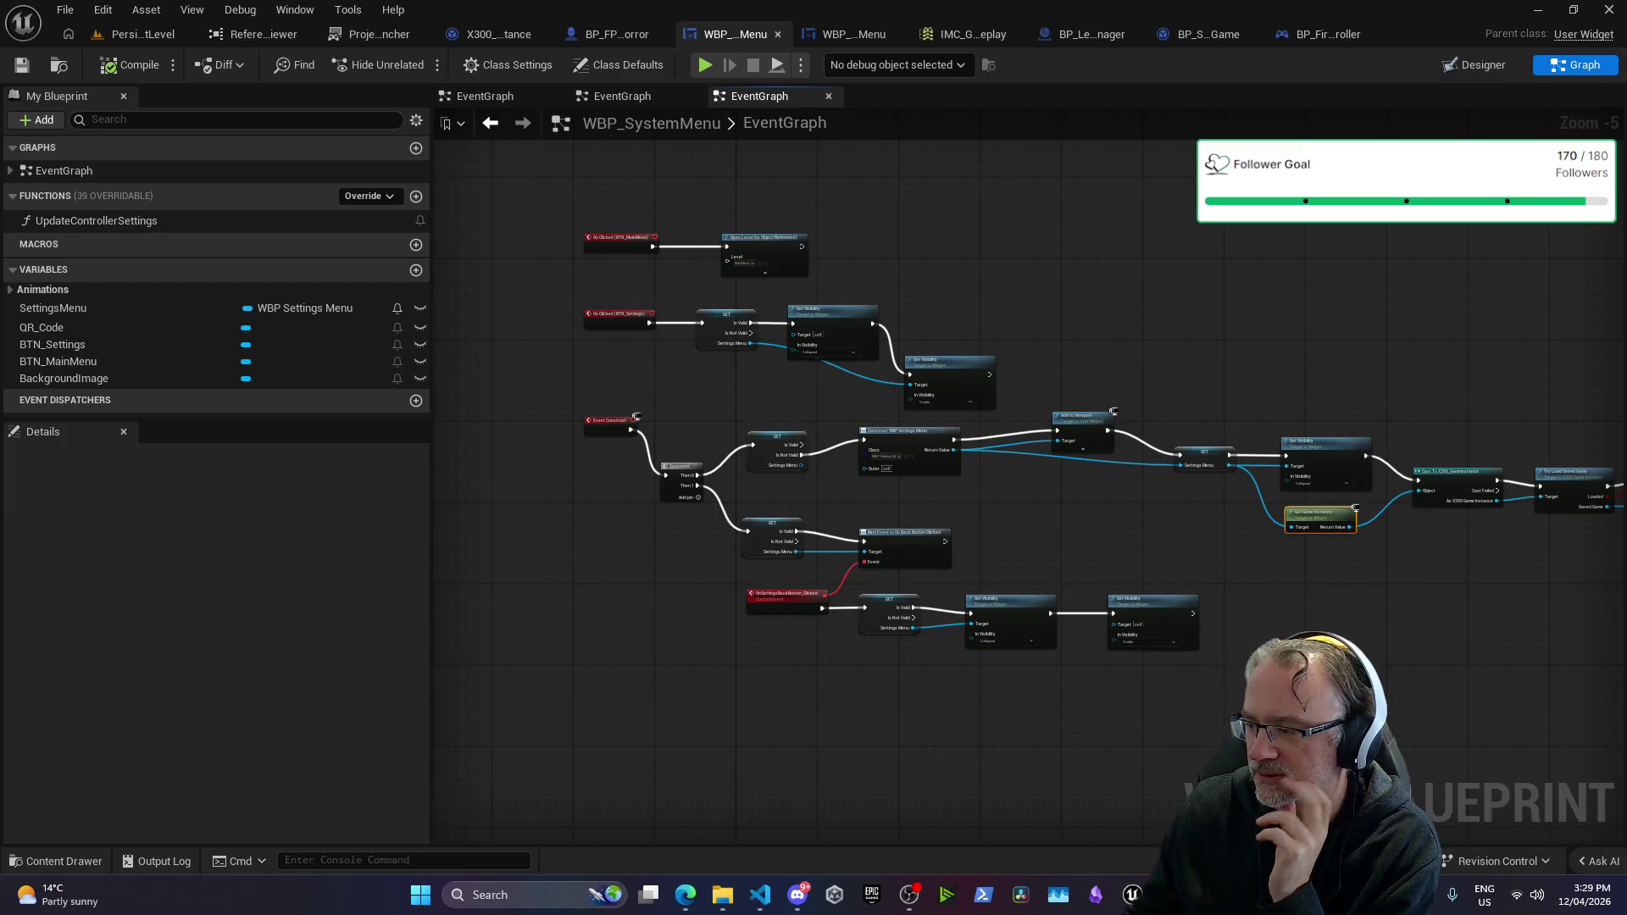
mouse_move(1127, 244)
mouse_down()
mouse_move(894, 243)
mouse_move(938, 265)
mouse_move(924, 265)
mouse_up()
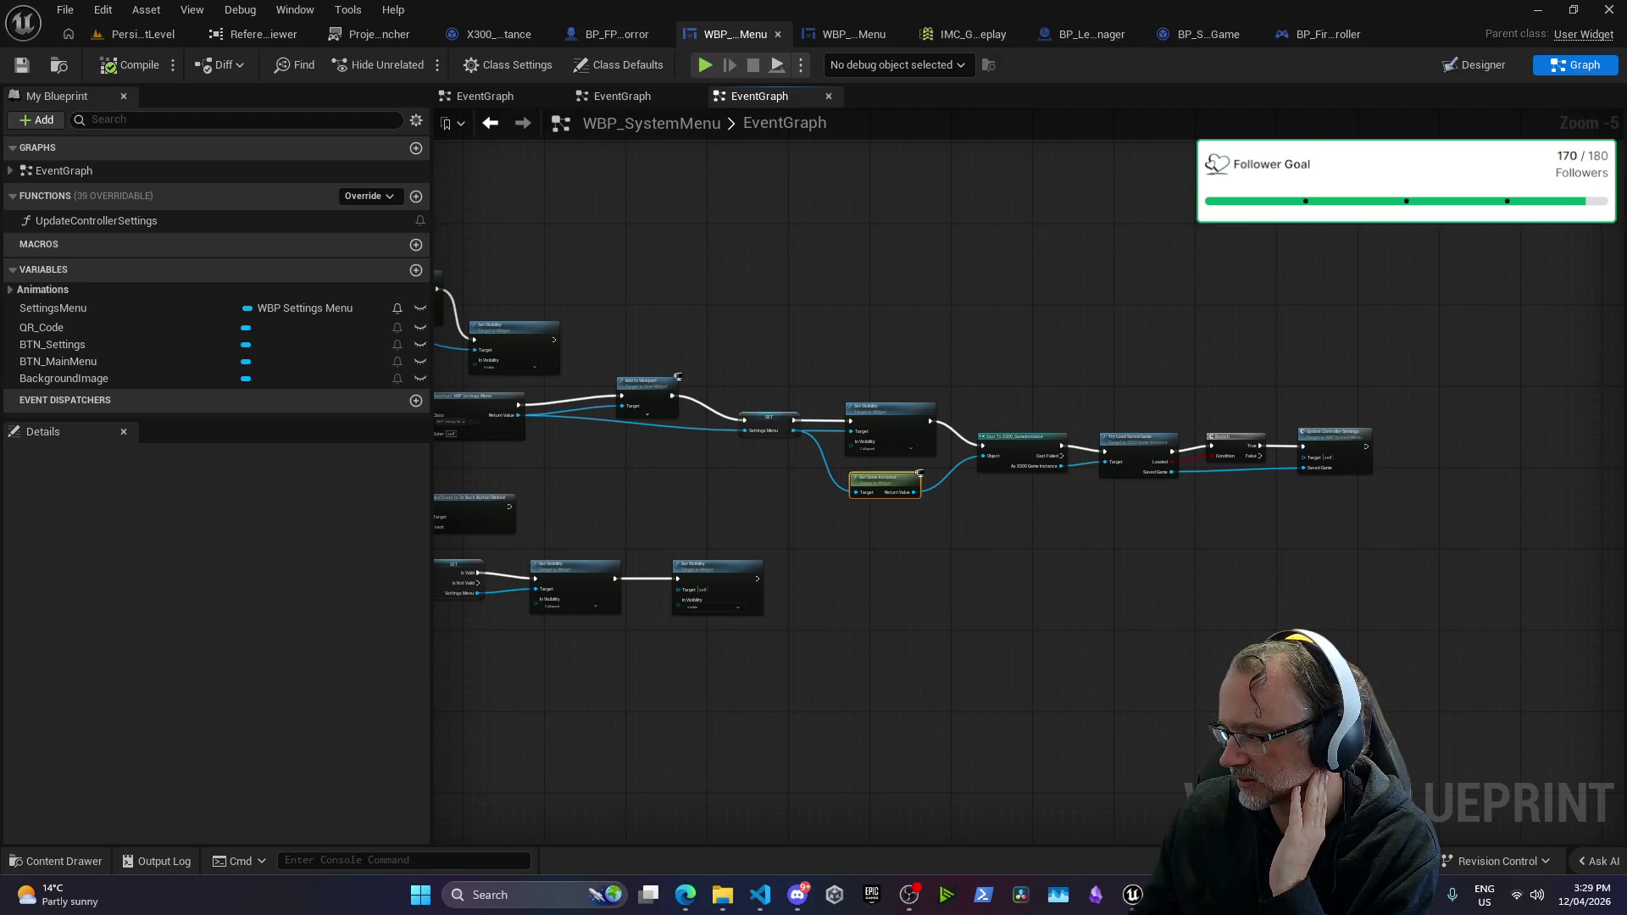
key(alt+Tab)
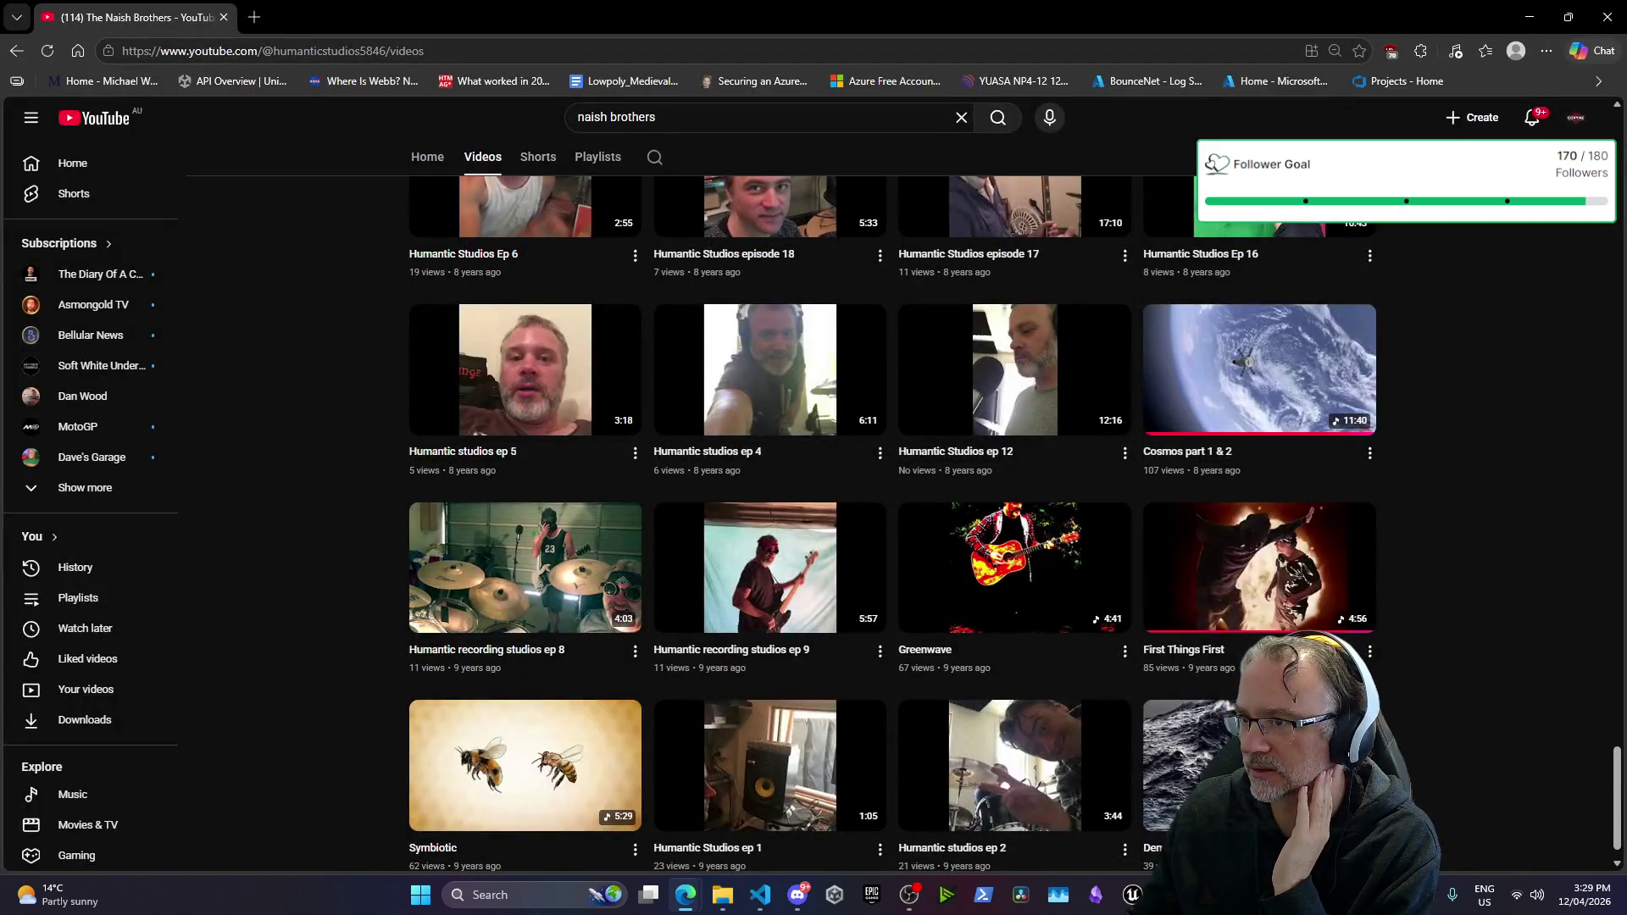
key(alt+Tab)
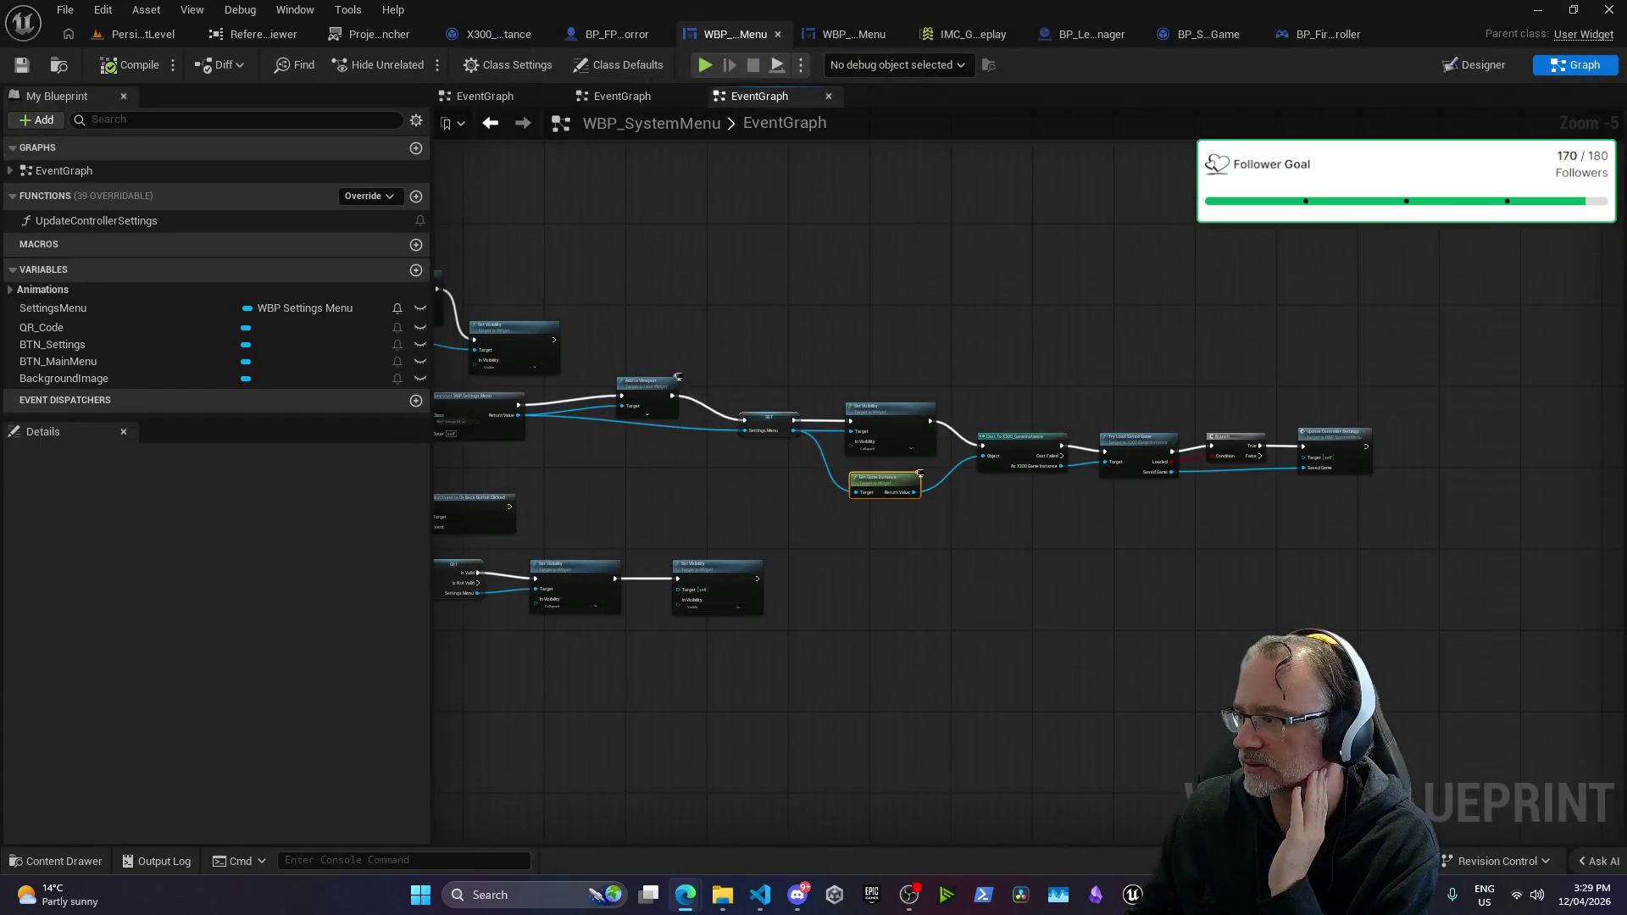